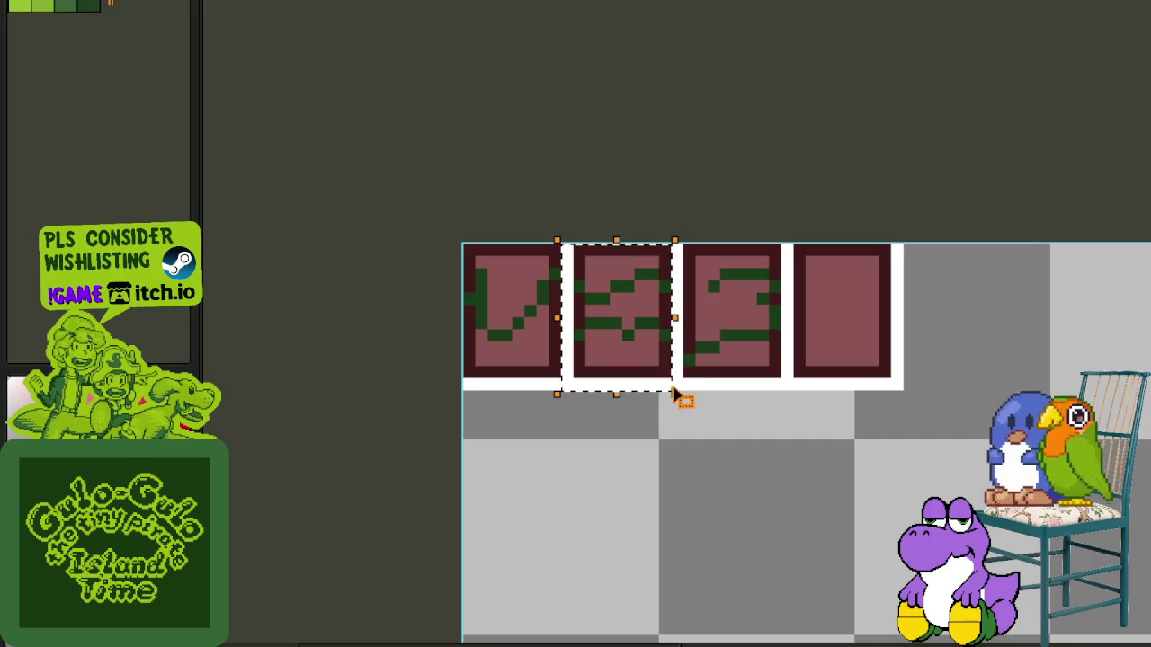
Step: Copy the second and third glyph tiles down into the first column below the first tile
{"action": "mouse_move", "coordinate": [578, 249]}
{"action": "left_mouse_down"}
{"action": "mouse_move", "coordinate": [651, 384]}
{"action": "mouse_move", "coordinate": [679, 382]}
{"action": "left_mouse_up"}
{"action": "mouse_move", "coordinate": [662, 329]}
{"action": "left_mouse_down"}
{"action": "mouse_move", "coordinate": [597, 476]}
{"action": "mouse_move", "coordinate": [547, 474]}
{"action": "left_mouse_up"}
{"action": "key", "text": "Return"}
{"action": "left_click", "coordinate": [581, 456]}
{"action": "left_click_drag", "start_coordinate": [680, 238], "coordinate": [795, 395]}
{"action": "mouse_move", "coordinate": [761, 342]}
{"action": "left_mouse_down"}
{"action": "mouse_move", "coordinate": [580, 632]}
{"action": "mouse_move", "coordinate": [536, 629]}
{"action": "left_mouse_up"}
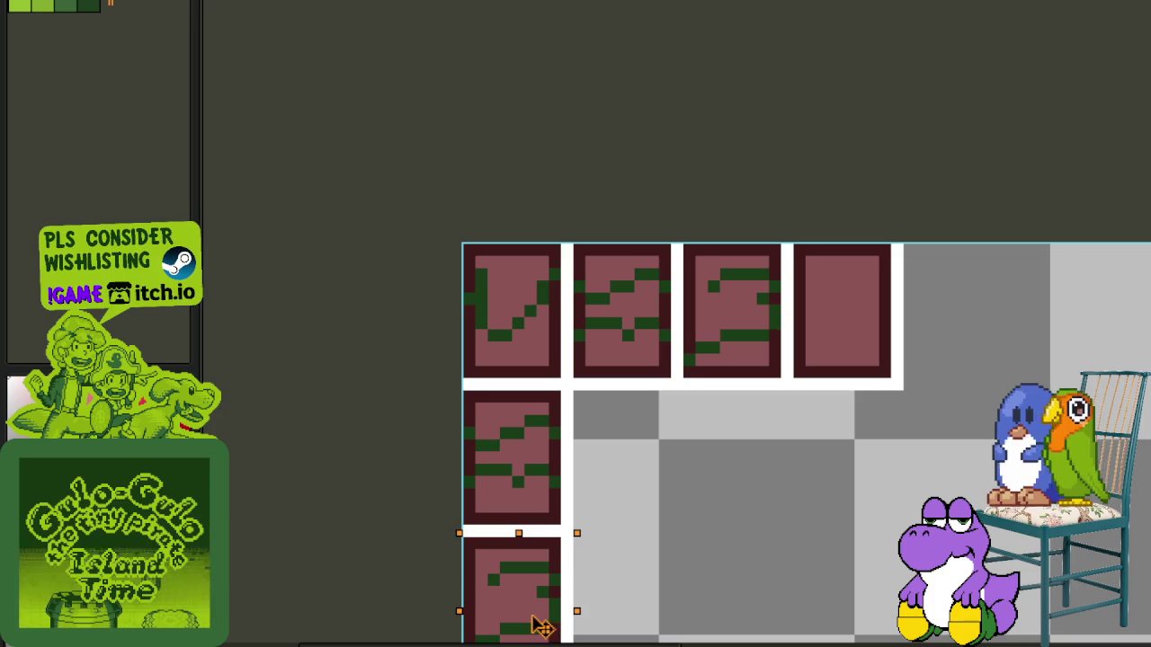
{"action": "key", "text": "Return"}
Step: Copy blank tiles to fill out the second and third rows beside the glyph column
{"action": "mouse_move", "coordinate": [789, 242]}
{"action": "left_mouse_down"}
{"action": "mouse_move", "coordinate": [906, 393]}
{"action": "mouse_move", "coordinate": [642, 365]}
{"action": "left_mouse_up"}
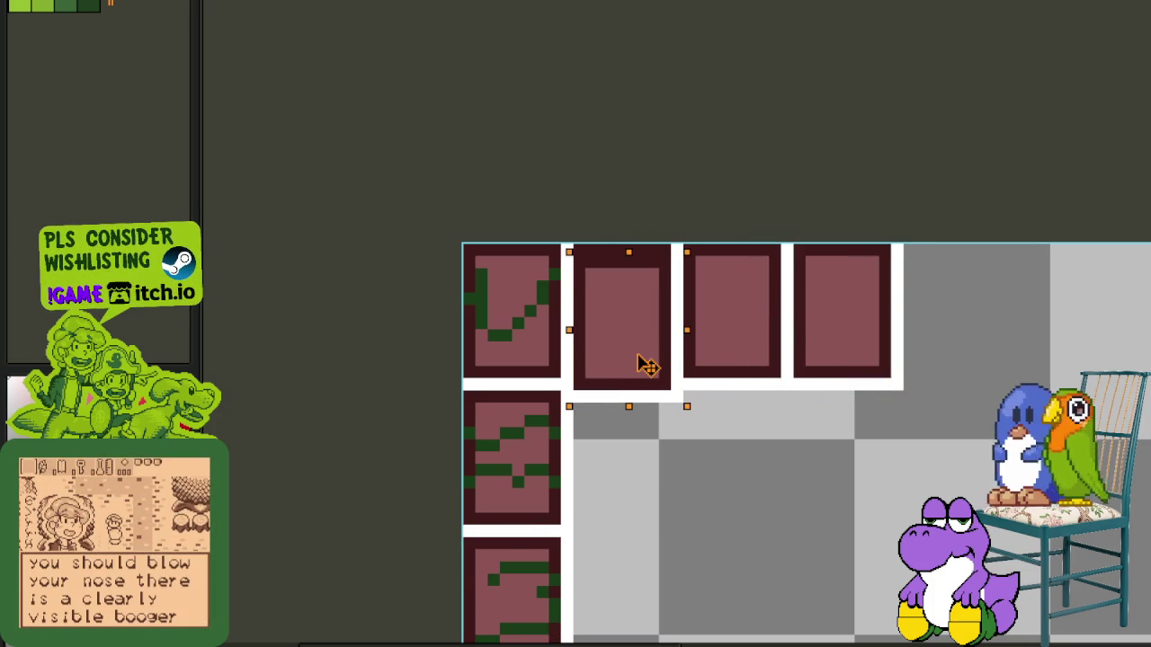
{"action": "key", "text": "Return"}
{"action": "left_click", "coordinate": [591, 385]}
{"action": "left_click_drag", "start_coordinate": [570, 393], "coordinate": [906, 242]}
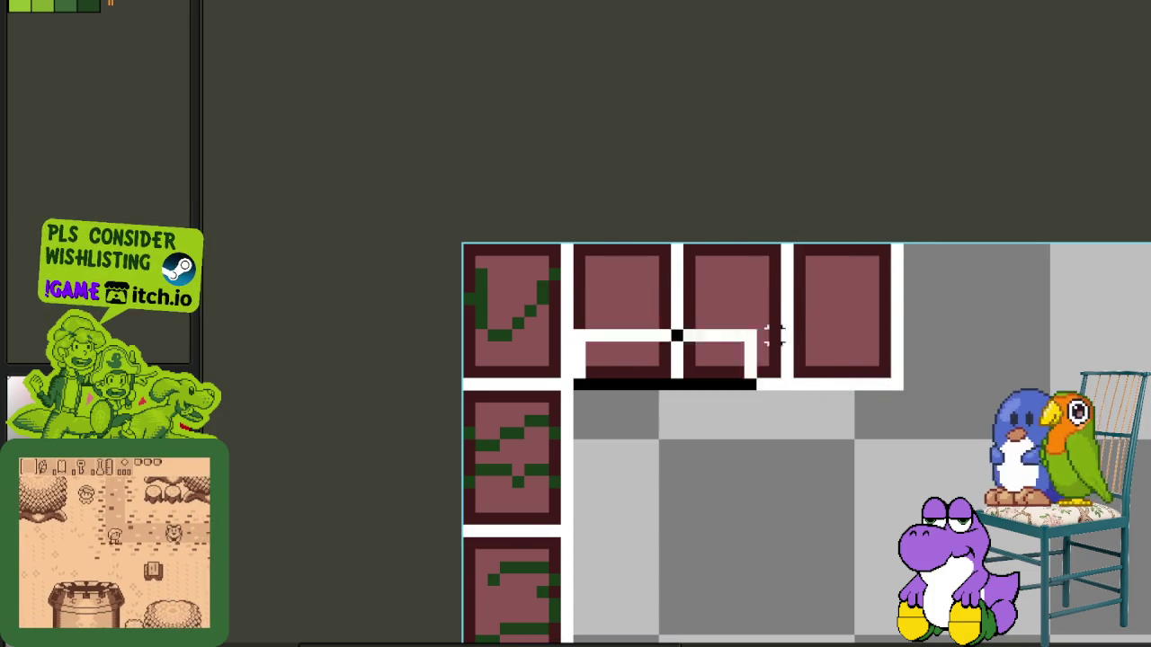
{"action": "left_click_drag", "start_coordinate": [753, 328], "coordinate": [737, 474]}
{"action": "scroll", "coordinate": [714, 293], "scroll_direction": "down", "scroll_amount": 3}
{"action": "left_click_drag", "start_coordinate": [685, 256], "coordinate": [680, 411]}
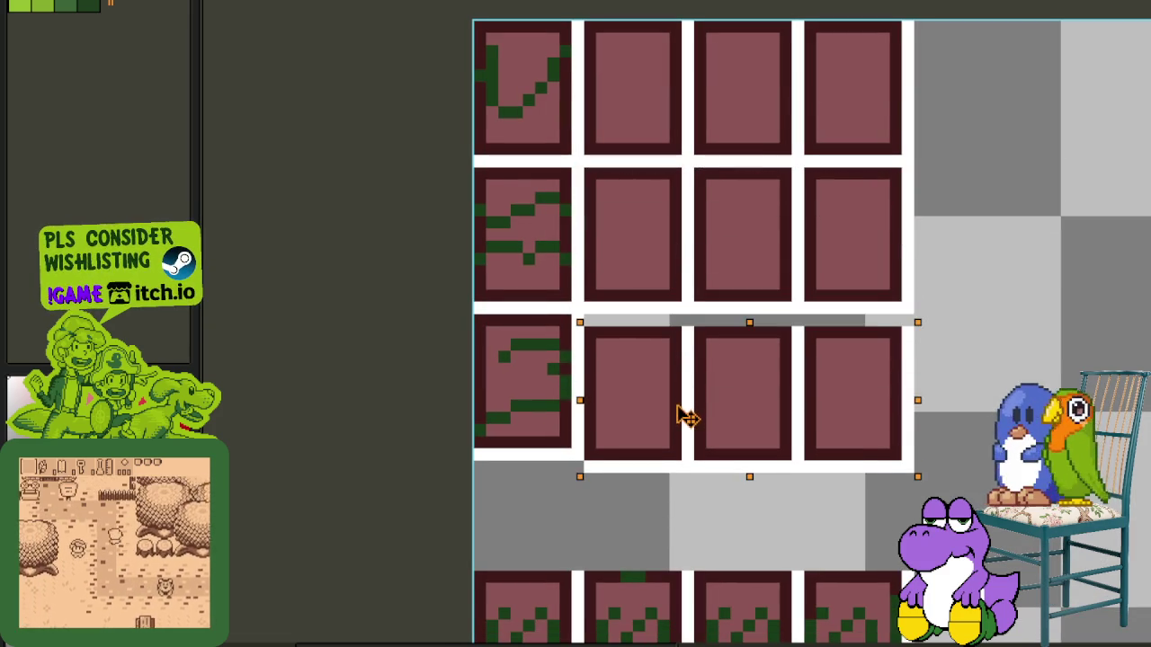
{"action": "scroll", "coordinate": [754, 438], "scroll_direction": "down", "scroll_amount": 4}
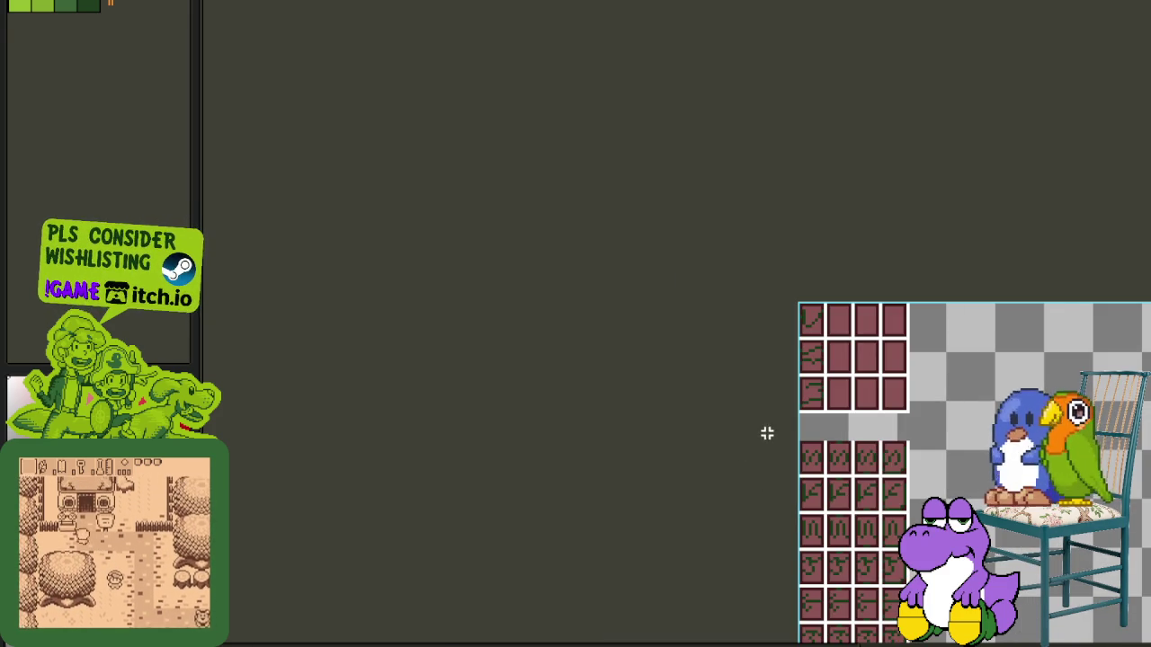
Step: Select the lower patterned tile block and nudge it up under the new rows
{"action": "left_click_drag", "start_coordinate": [766, 436], "coordinate": [1059, 643]}
{"action": "scroll", "coordinate": [833, 66], "scroll_direction": "up", "scroll_amount": 2}
{"action": "scroll", "coordinate": [809, 179], "scroll_direction": "up", "scroll_amount": 1}
{"action": "key", "text": "Up"}
{"action": "key", "text": "Up"}
{"action": "key", "text": "Up"}
{"action": "key", "text": "Up"}
{"action": "key", "text": "Up"}
{"action": "key", "text": "Up"}
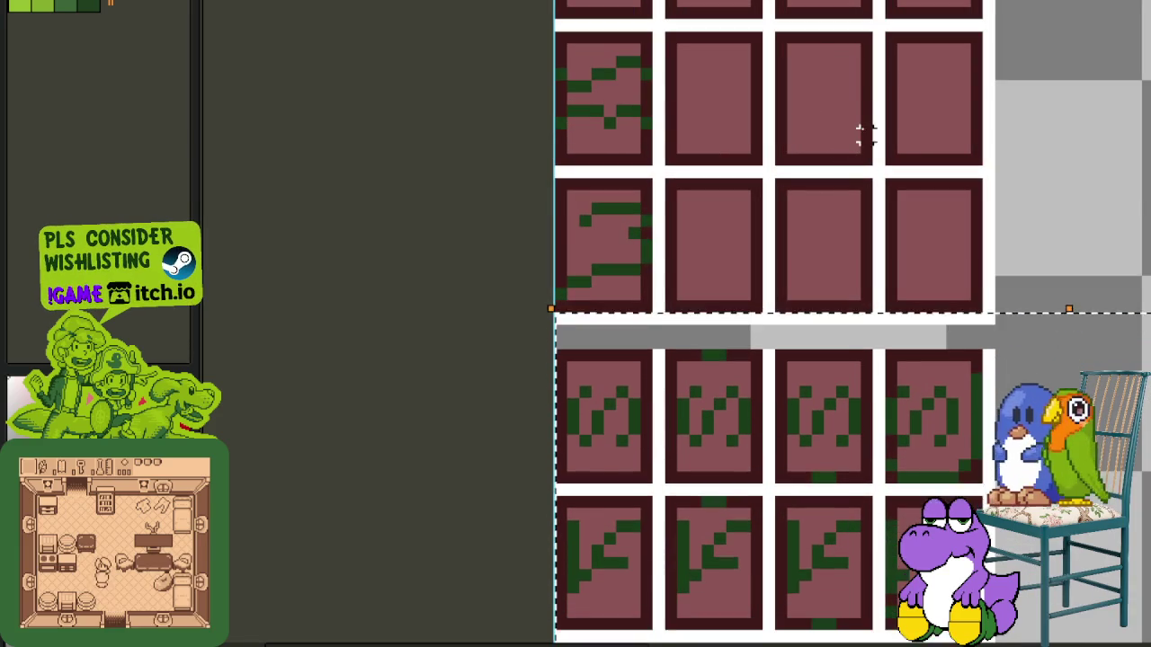
{"action": "key", "text": "Up"}
{"action": "key", "text": "Up"}
{"action": "key", "text": "Up"}
{"action": "scroll", "coordinate": [863, 125], "scroll_direction": "down", "scroll_amount": 1}
Step: Save the sprite with Ctrl+S
{"action": "key", "text": "ctrl+s"}
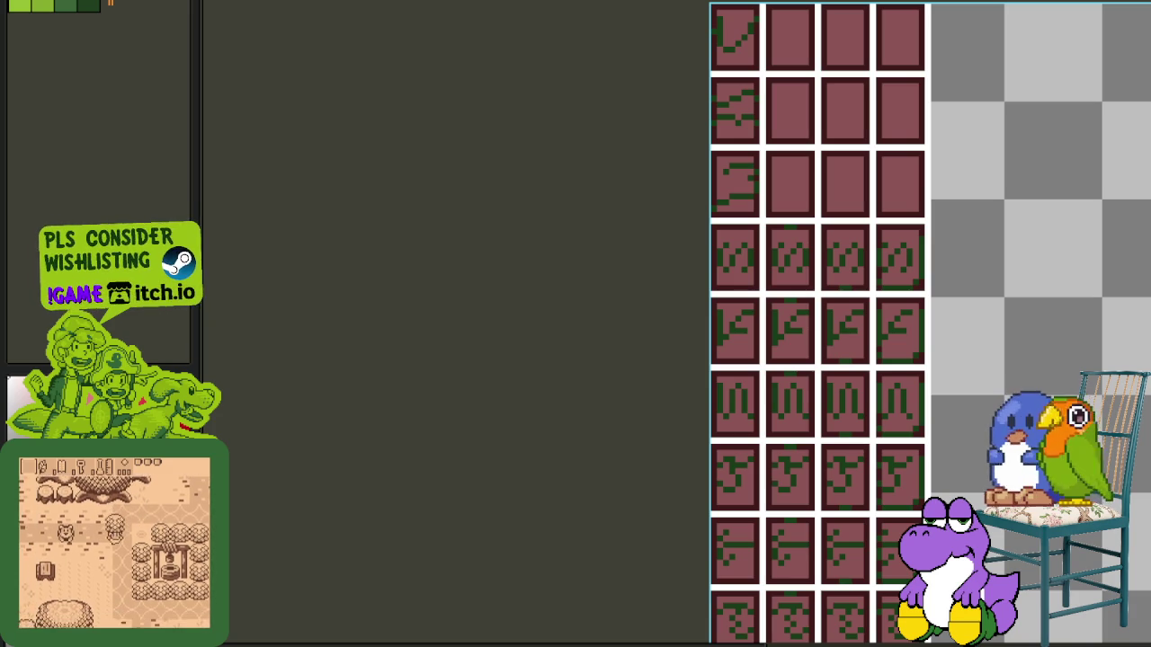
{"action": "scroll", "coordinate": [977, 40], "scroll_direction": "down", "scroll_amount": 3}
{"action": "scroll", "coordinate": [950, 118], "scroll_direction": "up", "scroll_amount": 1}
Step: Save the sprite and trim the canvas down to the glyph tile strip
{"action": "key", "text": "ctrl+s"}
{"action": "left_click", "coordinate": [110, 3]}
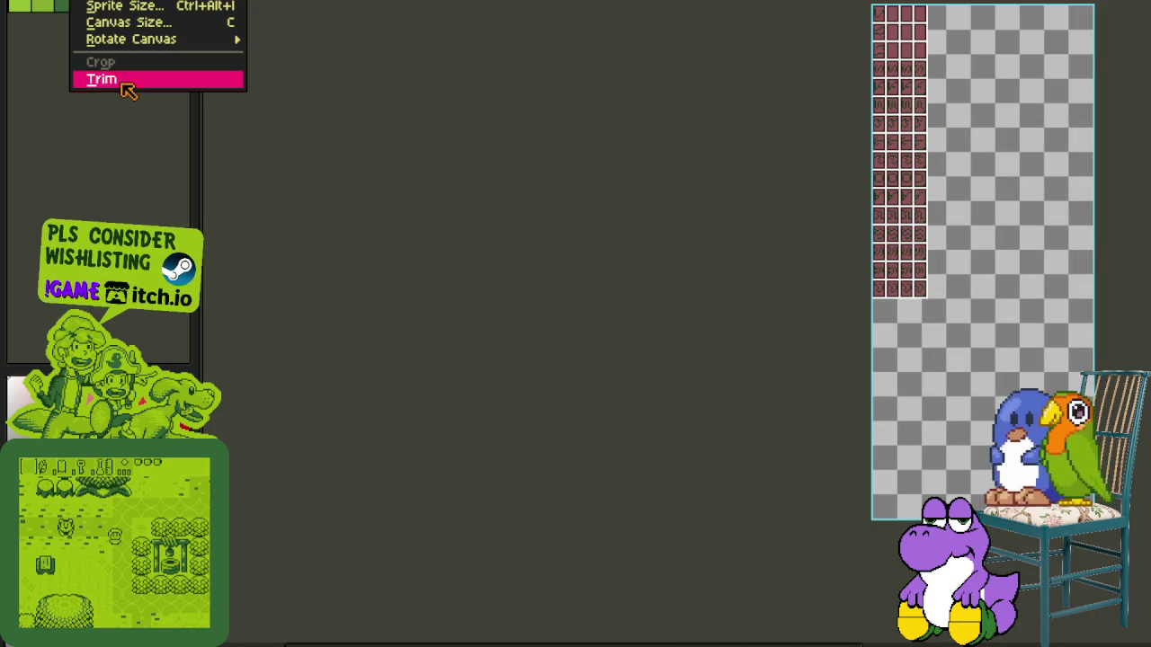
{"action": "left_click", "coordinate": [120, 79]}
Step: Check the Export Sprite Sheet source options, then cancel without exporting
{"action": "left_click", "coordinate": [18, 3]}
{"action": "mouse_move", "coordinate": [40, 73]}
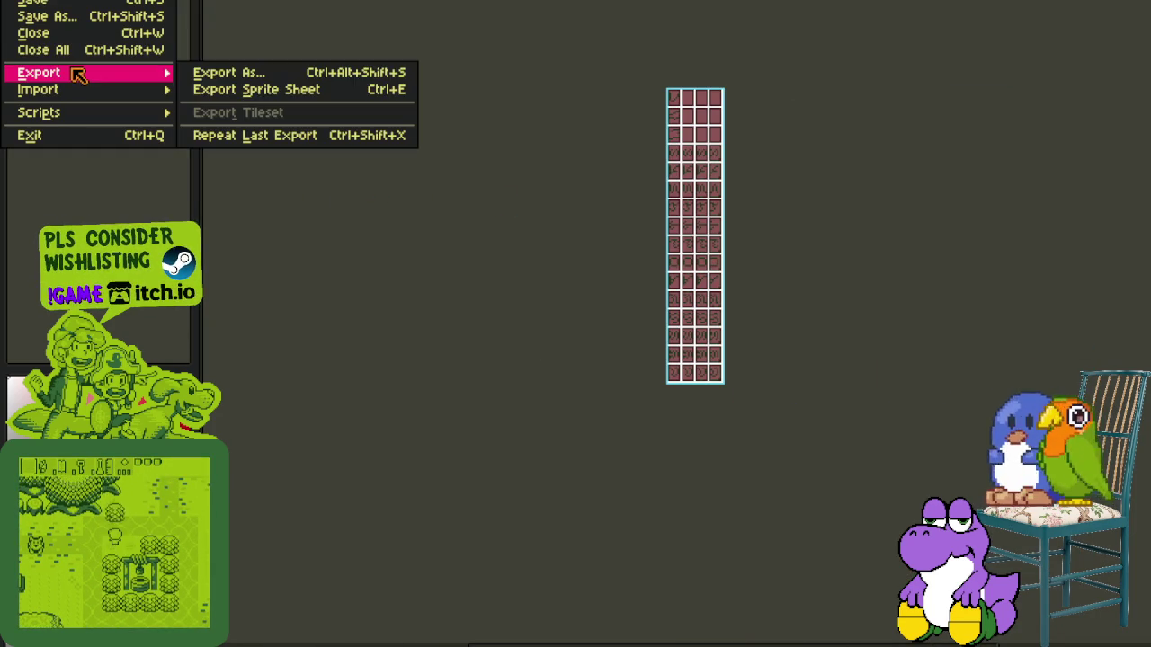
{"action": "left_click", "coordinate": [270, 88]}
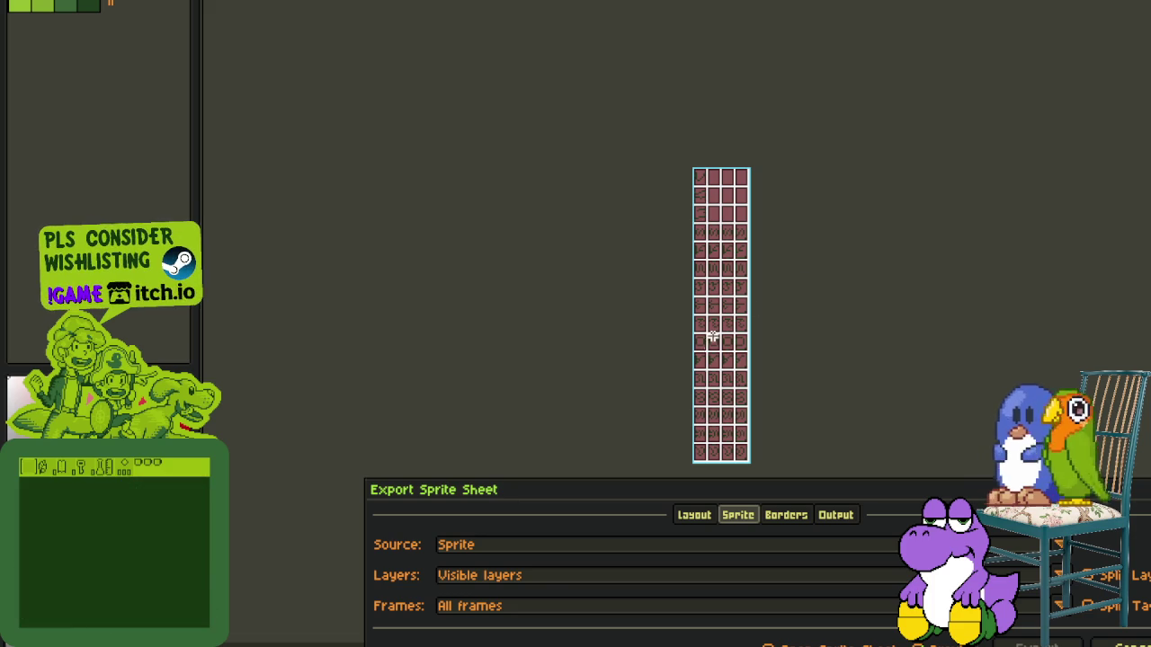
{"action": "left_click", "coordinate": [520, 548]}
{"action": "key", "text": "Escape"}
{"action": "key", "text": "Escape"}
Step: Export the trimmed sprite as ff-badlit.png via Export As
{"action": "left_click", "coordinate": [18, 3]}
{"action": "mouse_move", "coordinate": [38, 72]}
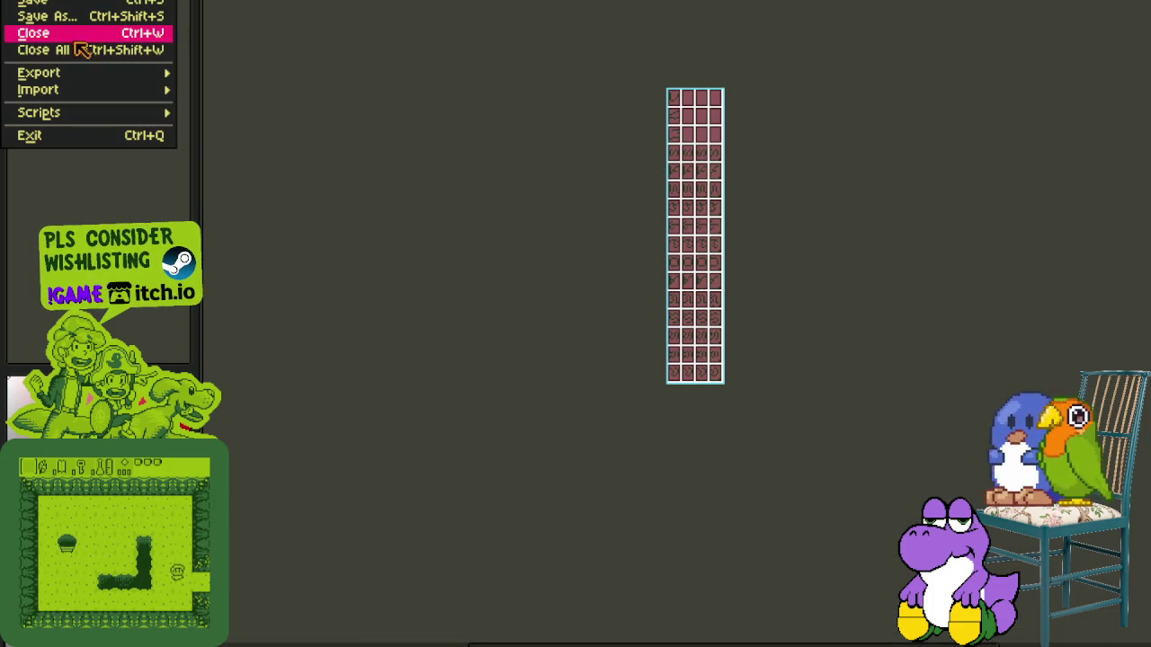
{"action": "left_click", "coordinate": [235, 74]}
{"action": "left_click", "coordinate": [800, 372]}
{"action": "key", "text": "shift+Home"}
{"action": "key", "text": "shift+Right"}
{"action": "key", "text": "shift+Right"}
{"action": "key", "text": "shift+Right"}
{"action": "type", "text": "badlit"}
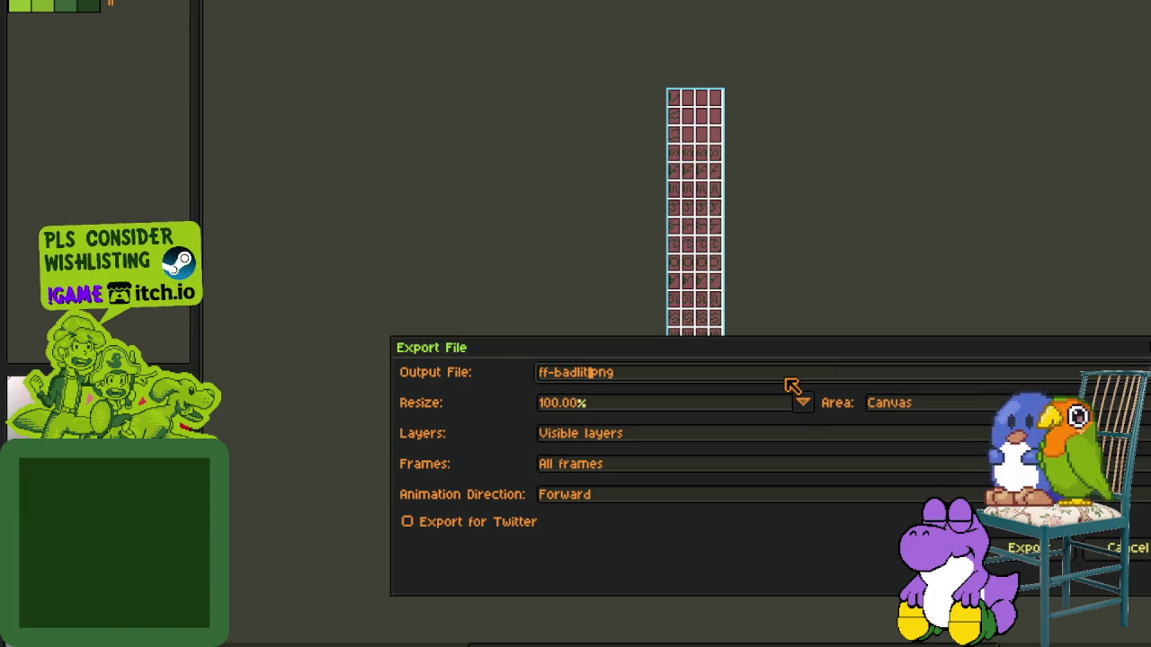
{"action": "key", "text": "Return"}
{"action": "key", "text": "Return"}
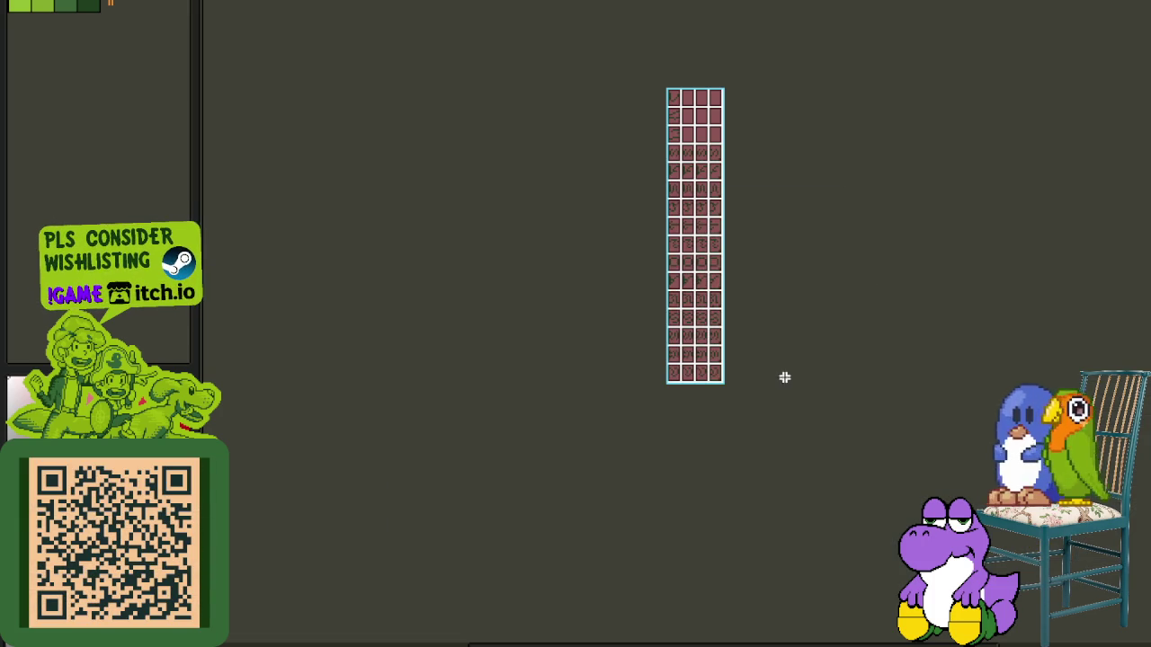
{"action": "key", "text": "Tab"}
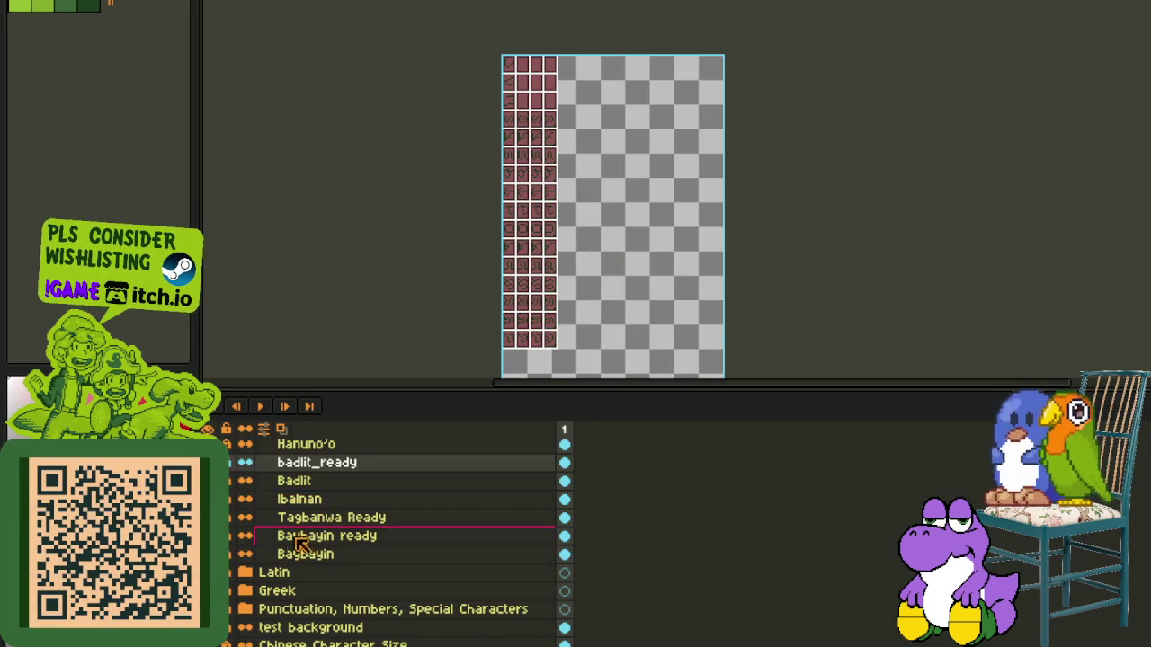
Step: Undo and redo the last tile change, then hide the layers panel
{"action": "key", "text": "ctrl+z"}
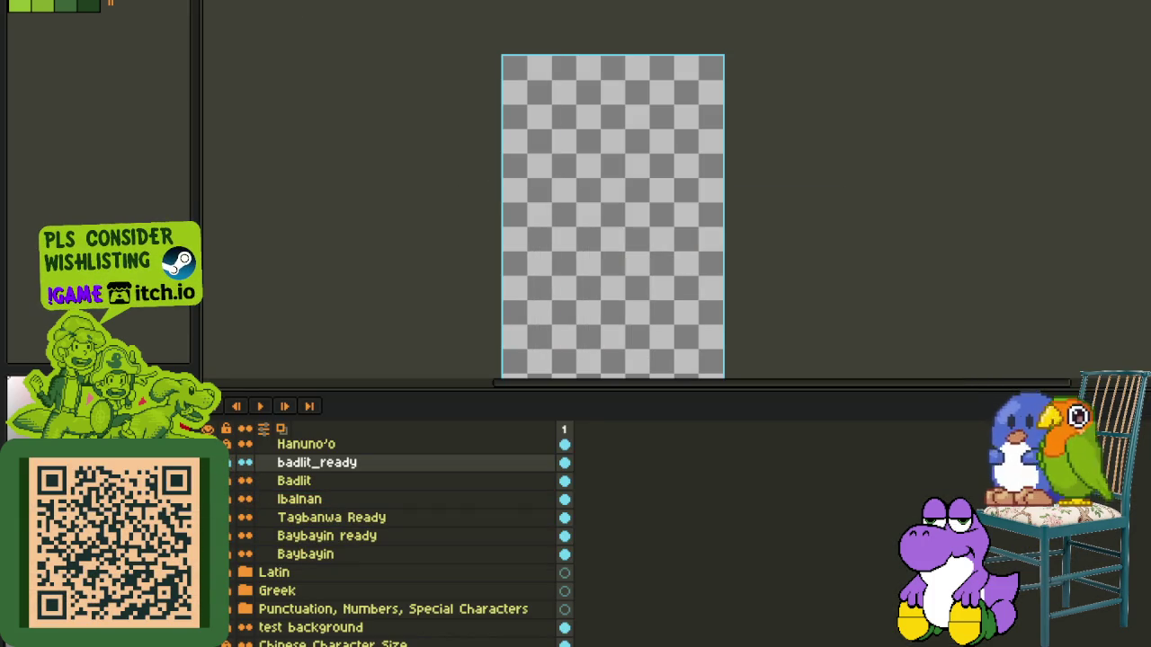
{"action": "key", "text": "ctrl+y"}
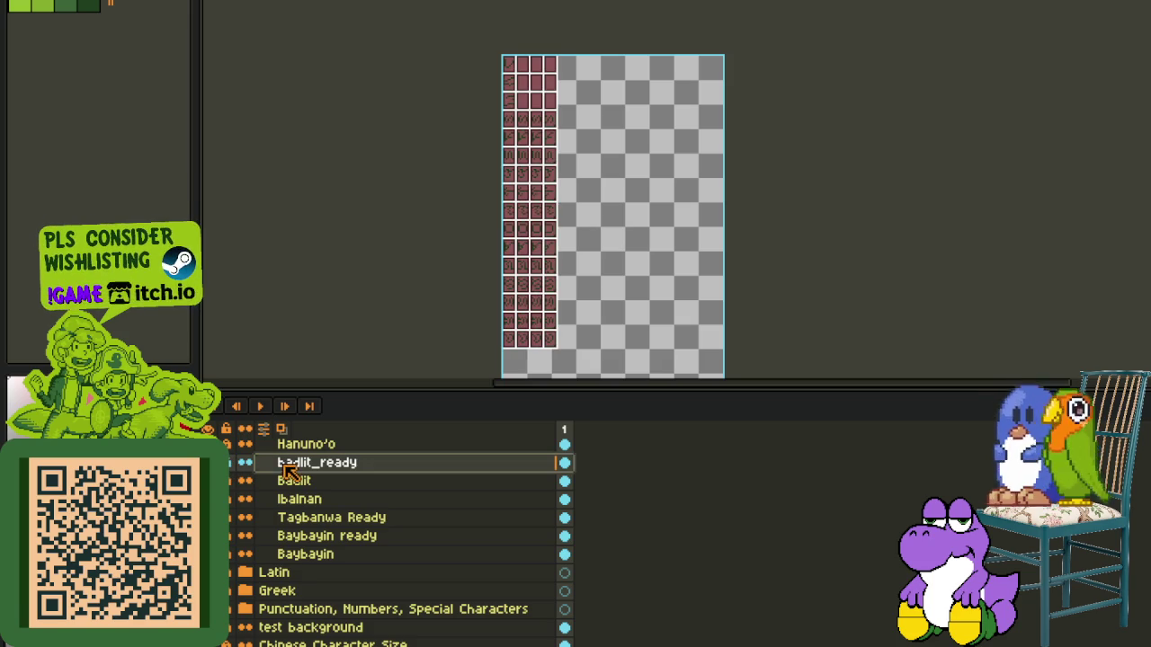
{"action": "scroll", "coordinate": [488, 185], "scroll_direction": "up", "scroll_amount": 3}
{"action": "scroll", "coordinate": [461, 176], "scroll_direction": "up", "scroll_amount": 2}
{"action": "key", "text": "Tab"}
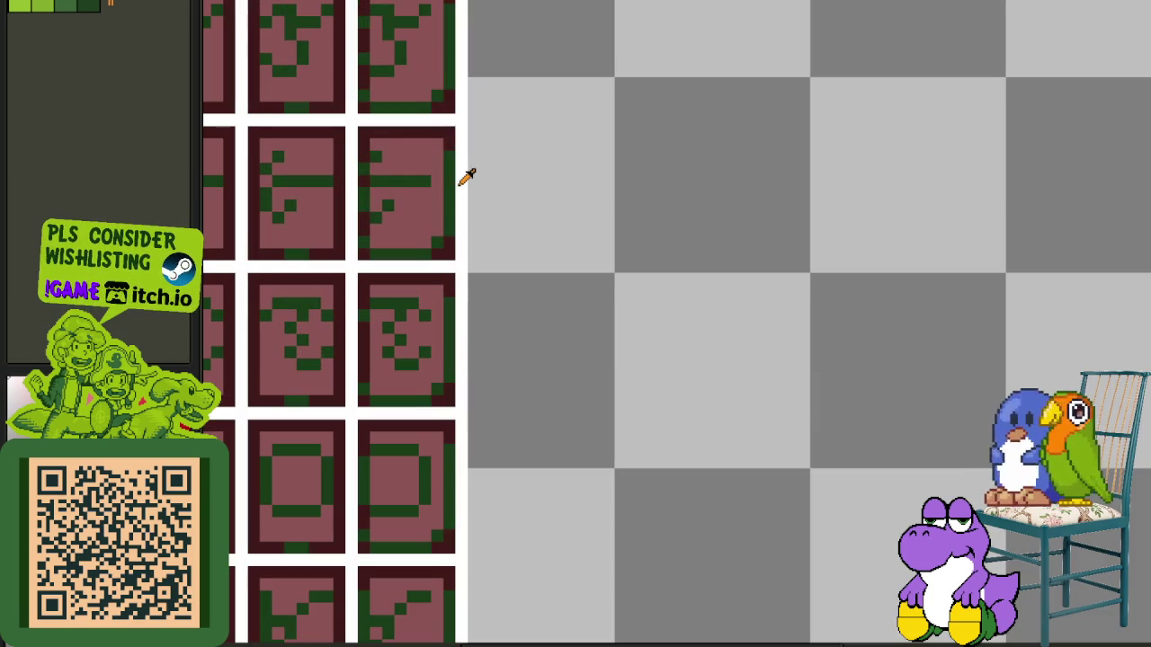
Step: Replace the white gaps and the #8F5555 tile fill with transparency using Replace Color
{"action": "key", "text": "shift+r"}
{"action": "left_click", "coordinate": [506, 501]}
{"action": "left_click", "coordinate": [443, 195]}
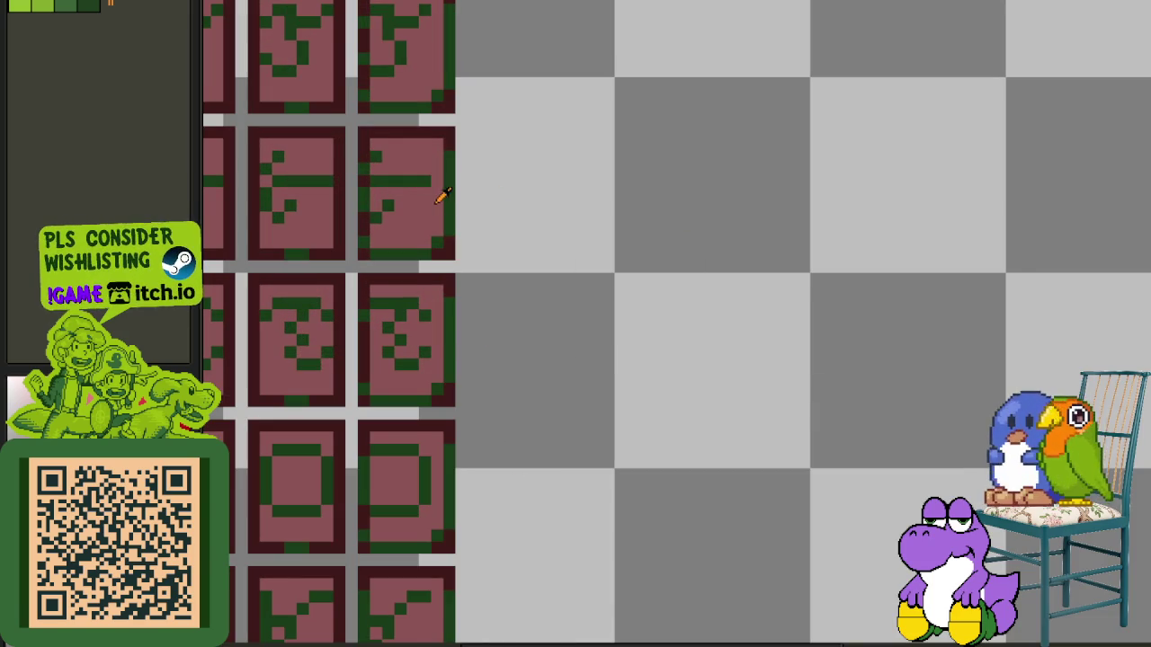
{"action": "key", "text": "shift+r"}
{"action": "left_click", "coordinate": [506, 501]}
{"action": "key", "text": "shift+r"}
{"action": "left_click", "coordinate": [526, 501]}
{"action": "scroll", "coordinate": [526, 418], "scroll_direction": "down", "scroll_amount": 3}
{"action": "left_click_drag", "start_coordinate": [534, 77], "coordinate": [539, 180]}
{"action": "key", "text": "Tab"}
{"action": "key", "text": "Tab"}
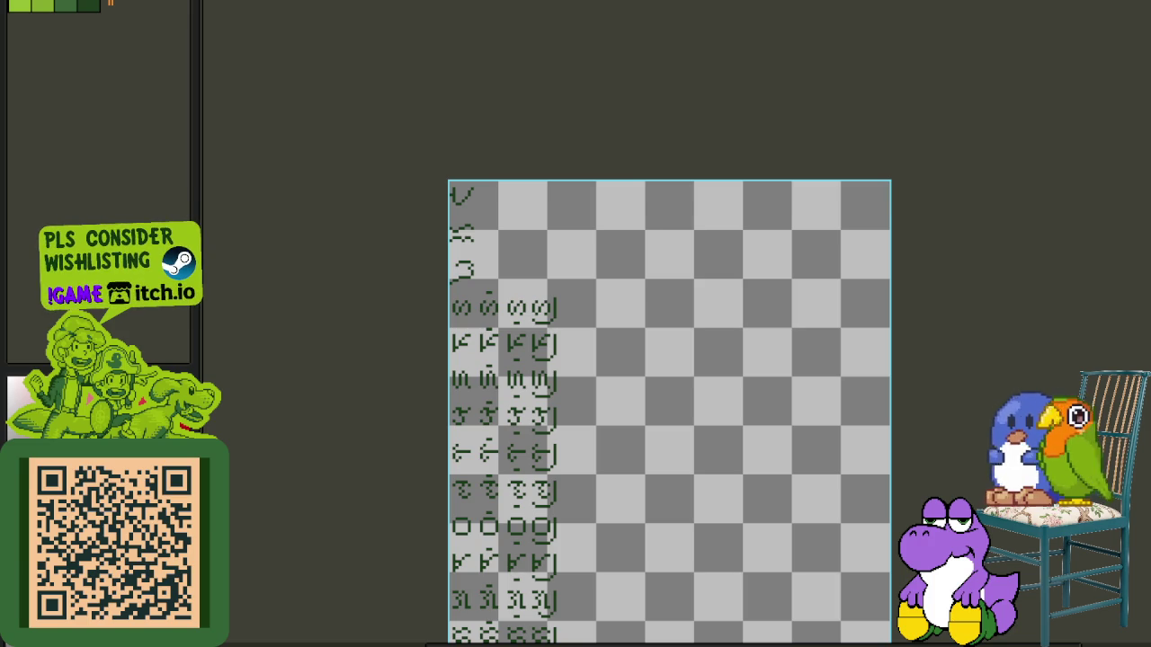
{"action": "key", "text": "alt+f"}
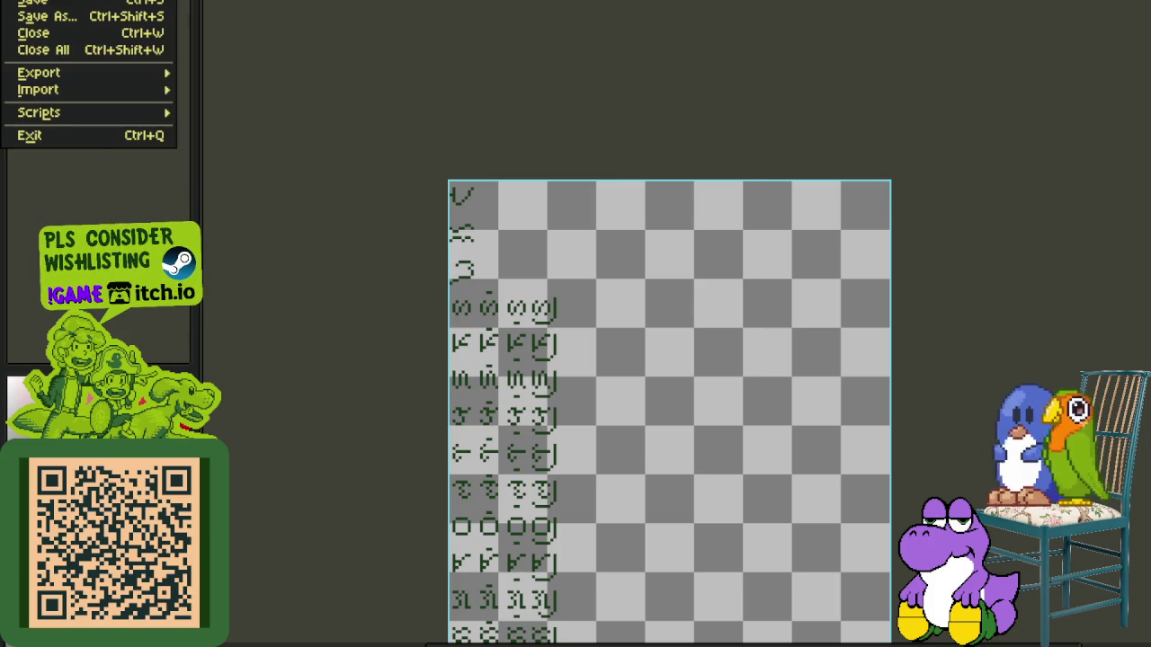
Step: Paste the vowel and consonant chart into a new sprite docked beside the glyph sheet
{"action": "key", "text": "n"}
{"action": "key", "text": "Return"}
{"action": "key", "text": "ctrl+v"}
{"action": "scroll", "coordinate": [1107, 226], "scroll_direction": "down", "scroll_amount": 5}
{"action": "scroll", "coordinate": [1079, 174], "scroll_direction": "up", "scroll_amount": 1}
{"action": "scroll", "coordinate": [1045, 187], "scroll_direction": "up", "scroll_amount": 1}
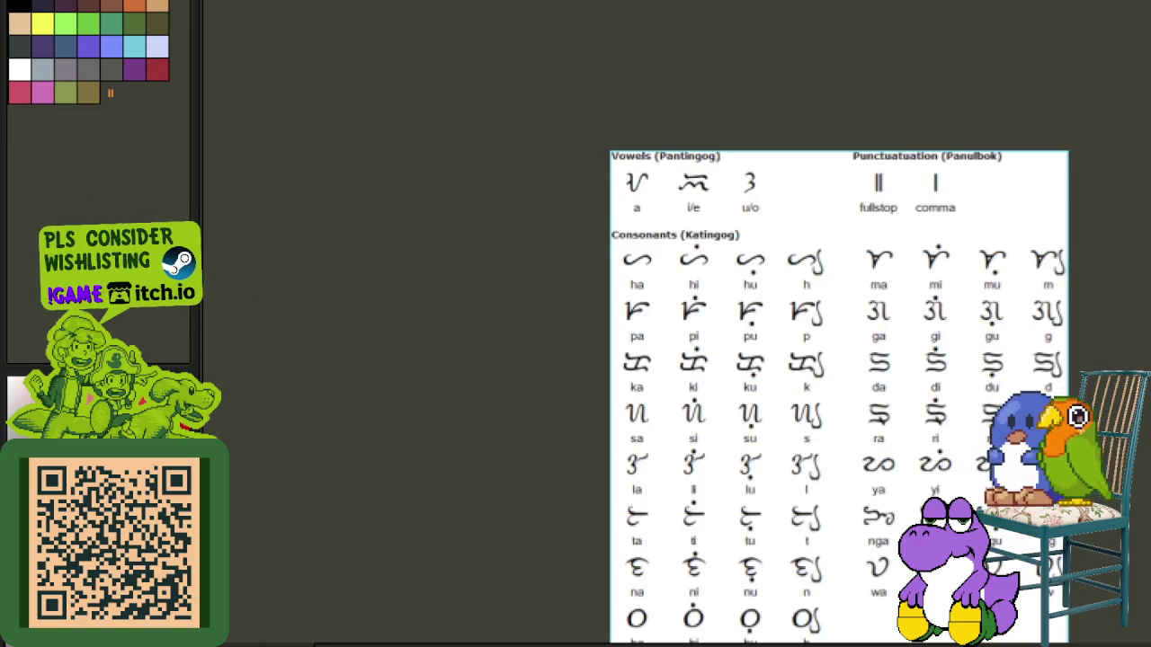
{"action": "left_click_drag", "start_coordinate": [539, 9], "coordinate": [1106, 241]}
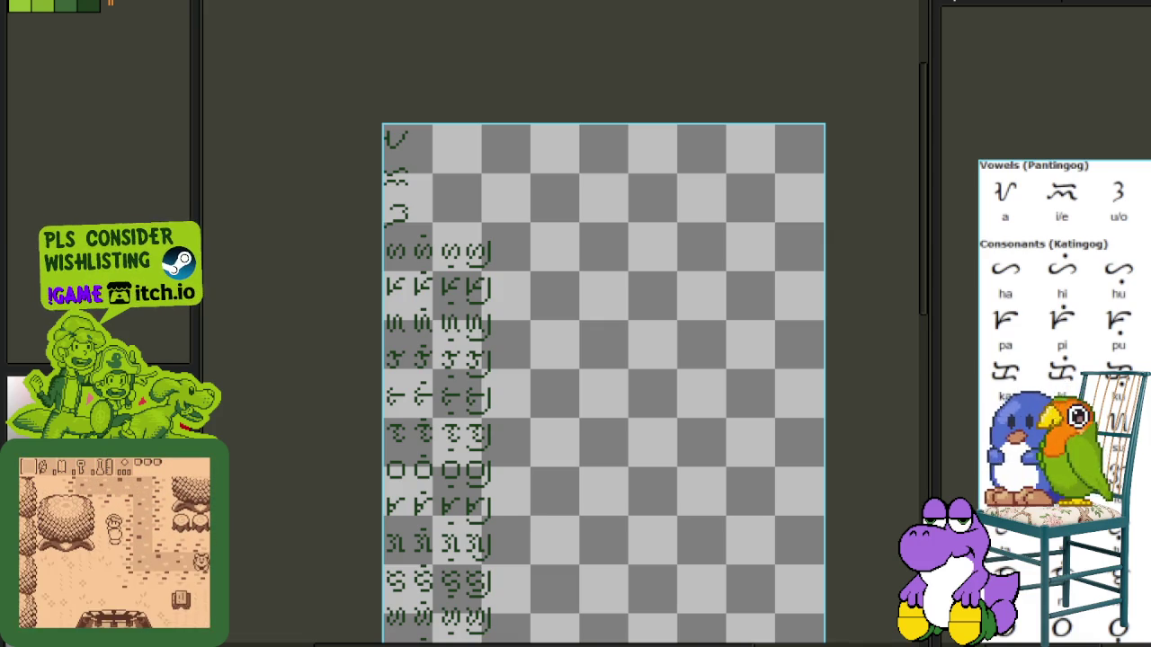
{"action": "key", "text": "alt+Tab"}
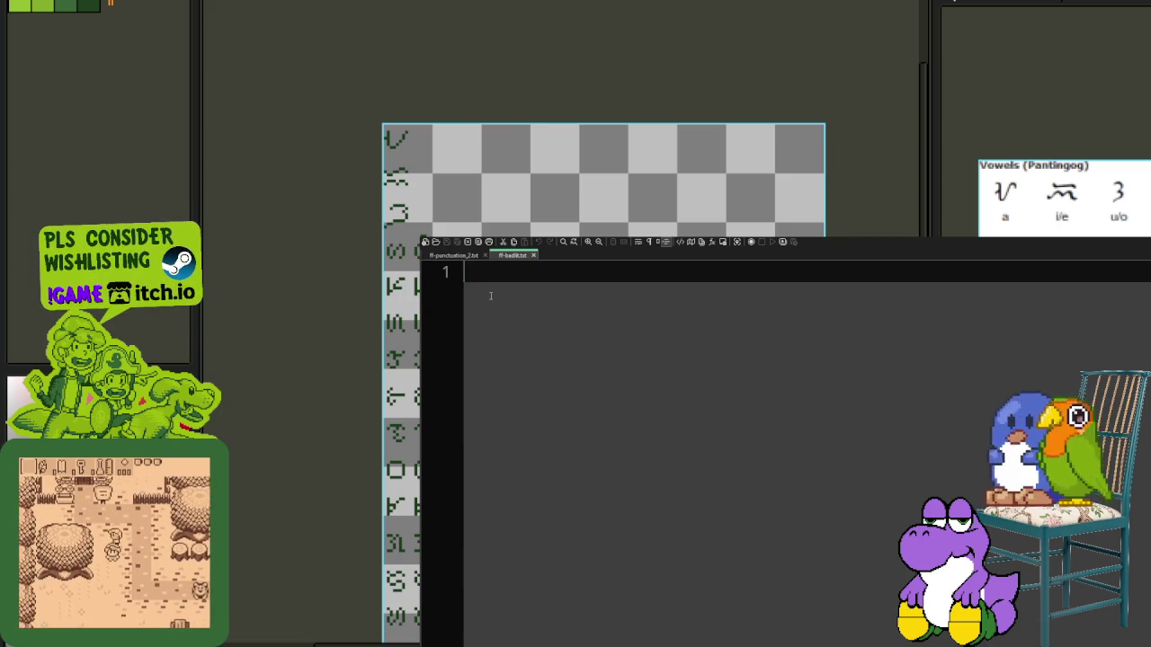
Step: Type the header lines 'badlit' and 'not included in unicode'
{"action": "type", "text": "badlit"}
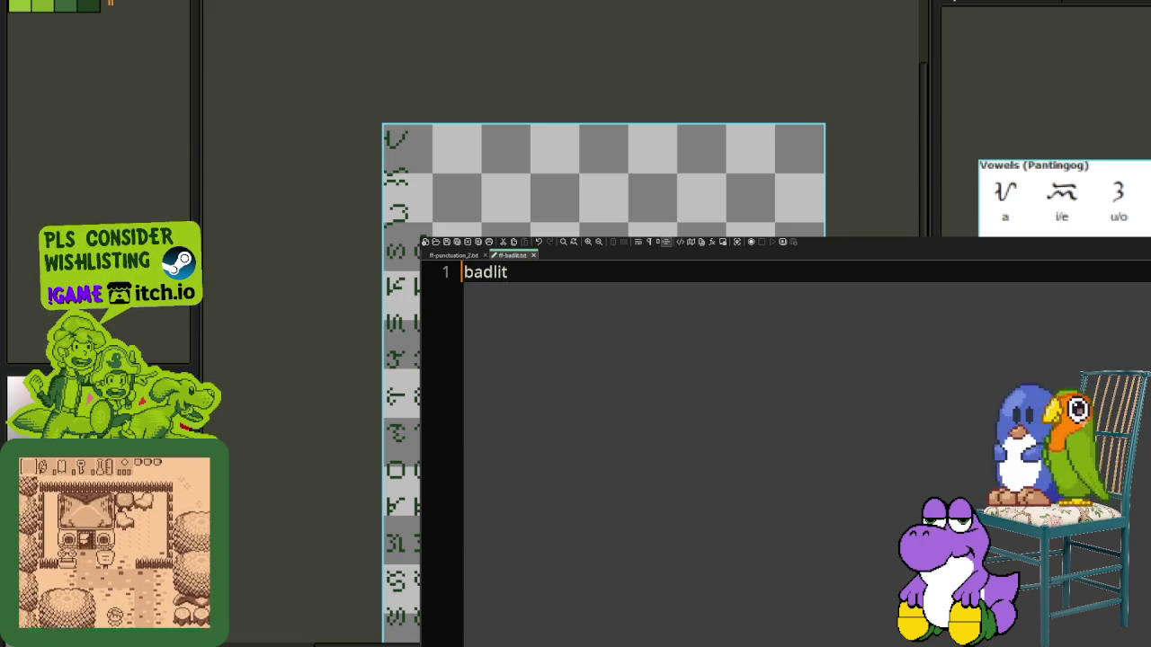
{"action": "key", "text": "Return"}
{"action": "key", "text": "Return"}
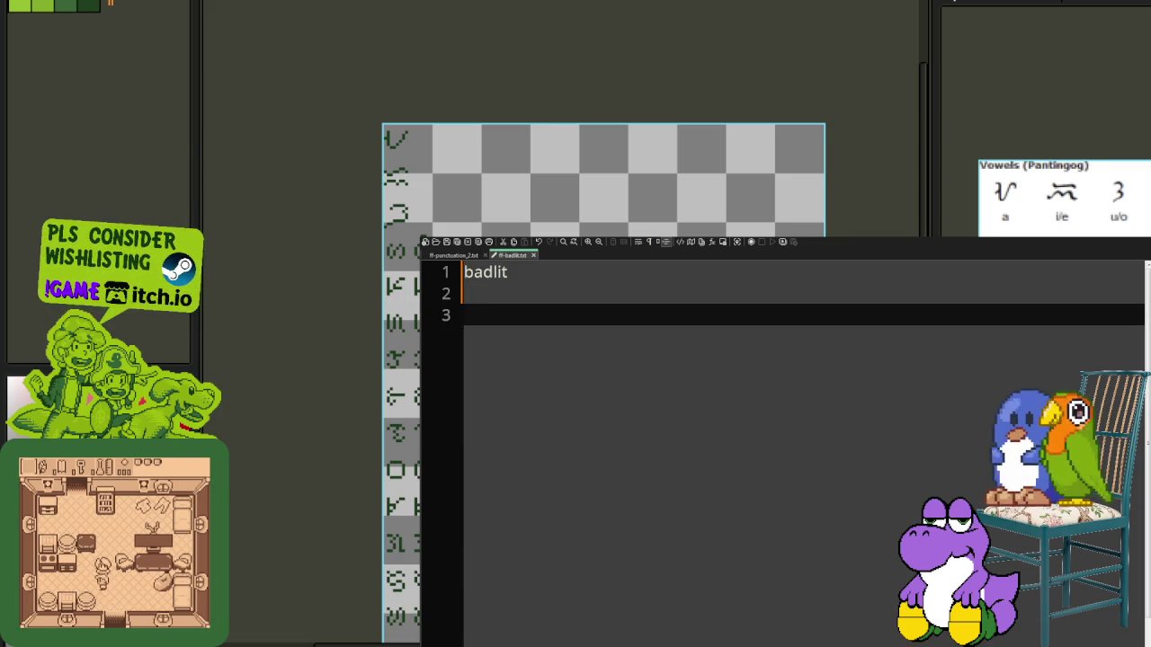
{"action": "type", "text": "not included in unicod"}
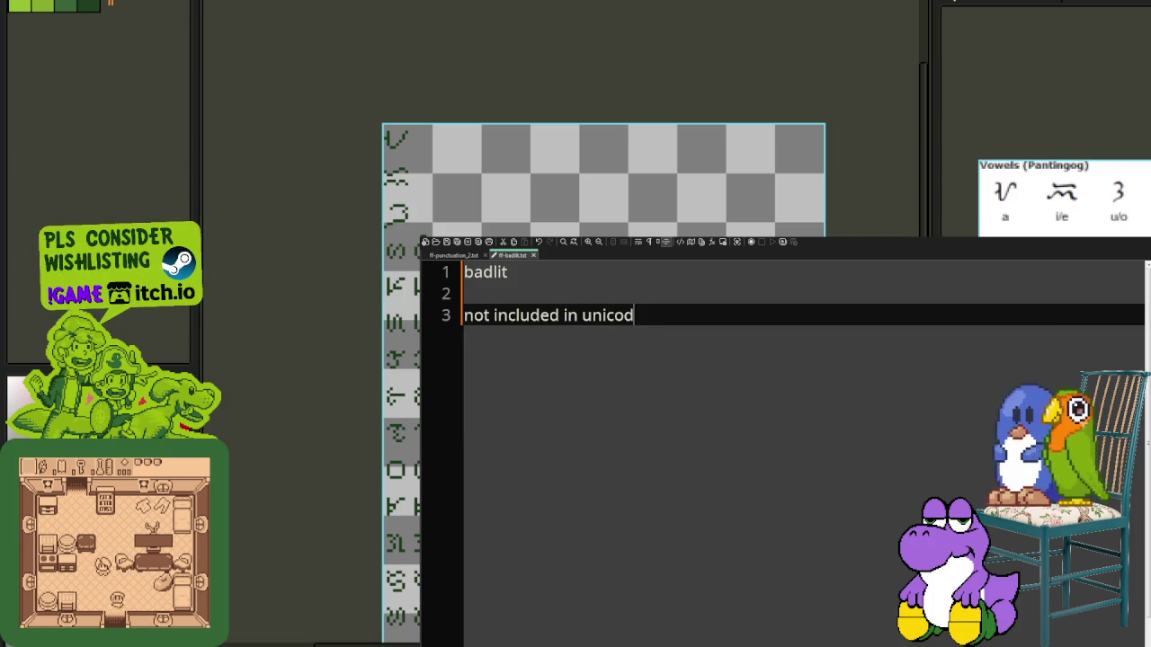
{"action": "key", "text": "Return"}
{"action": "key", "text": "Return"}
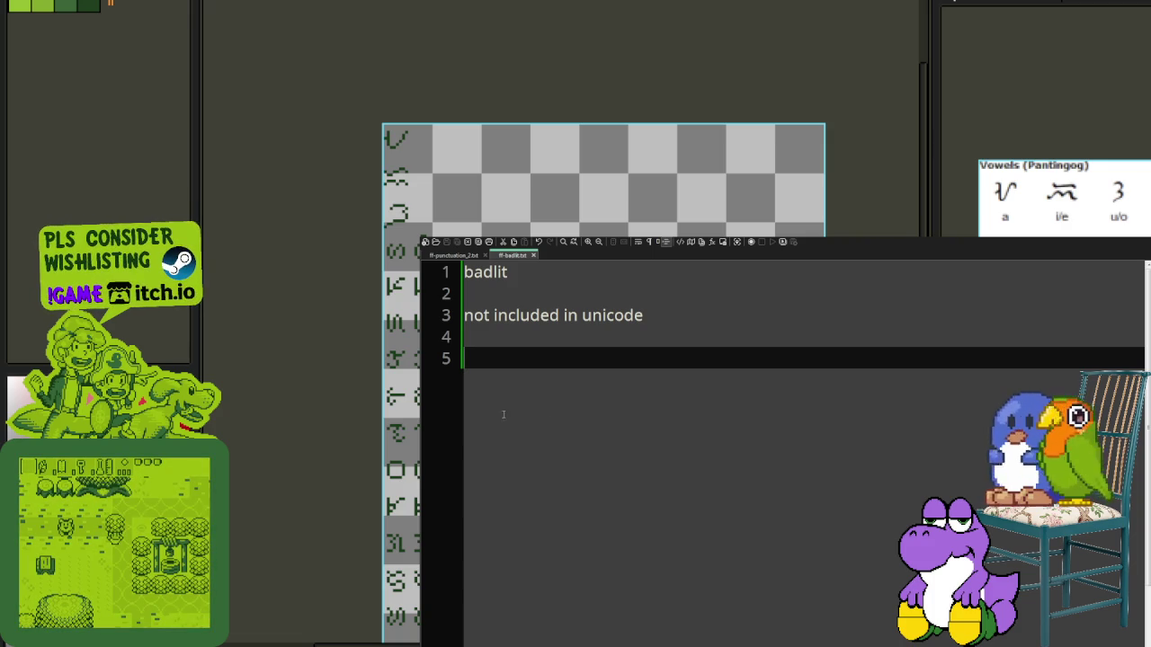
Step: Add the note '1st column top to bottom' and start the list with vowel 'a'
{"action": "type", "text": "1st column"}
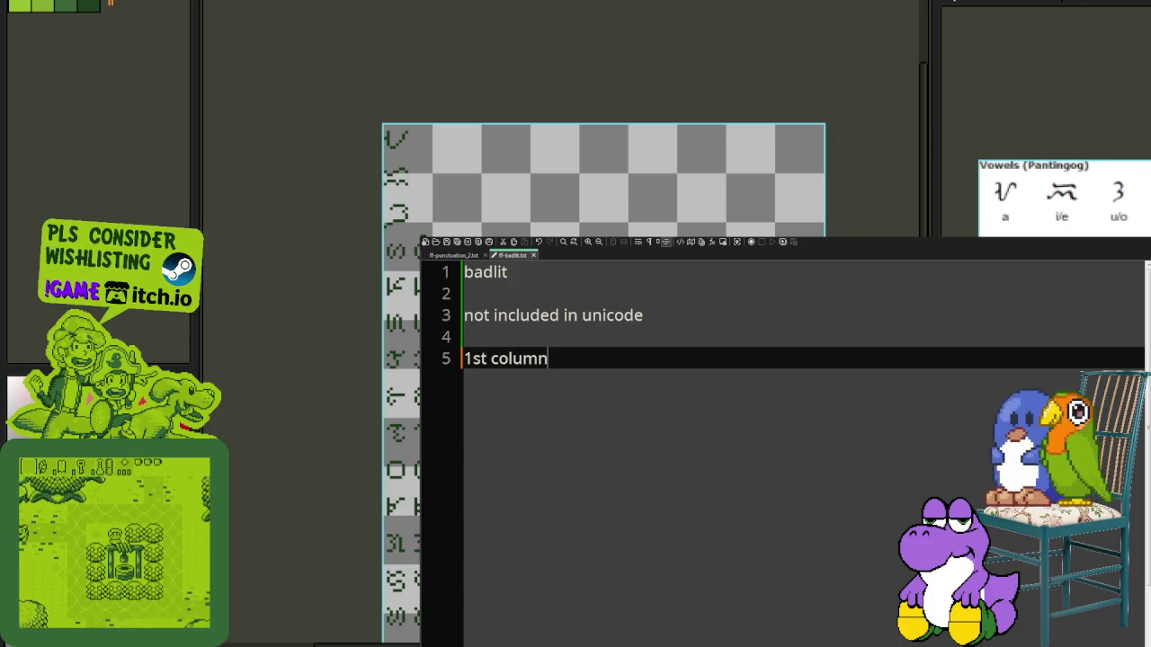
{"action": "key", "text": "Return"}
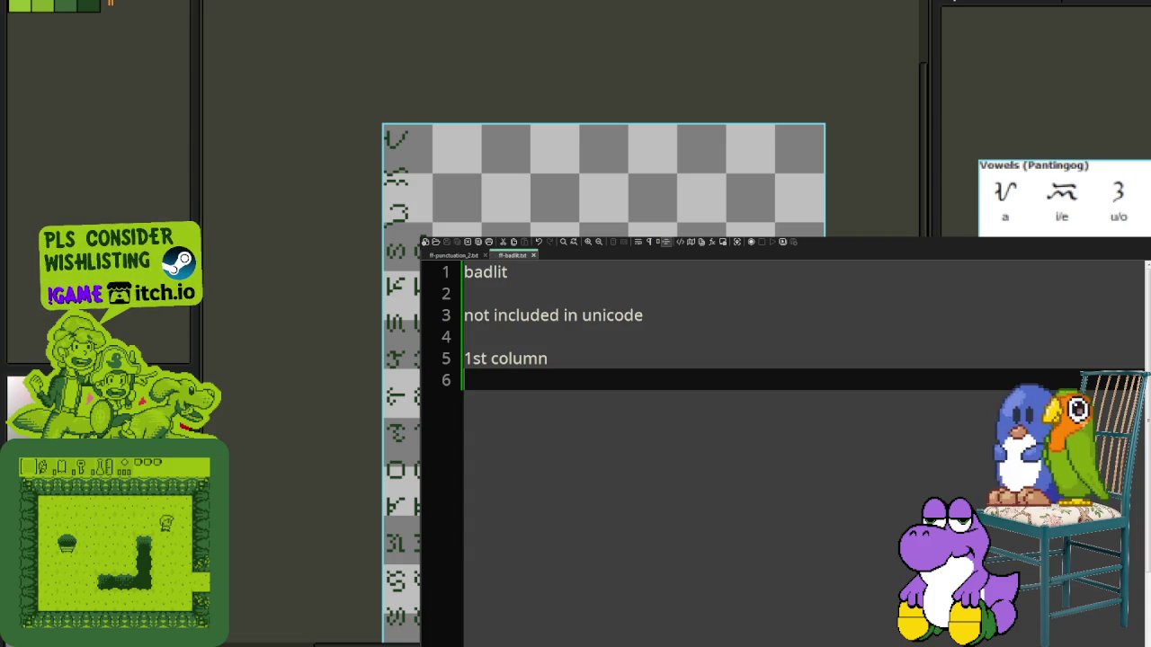
{"action": "key", "text": "Left"}
{"action": "type", "text": "top to"}
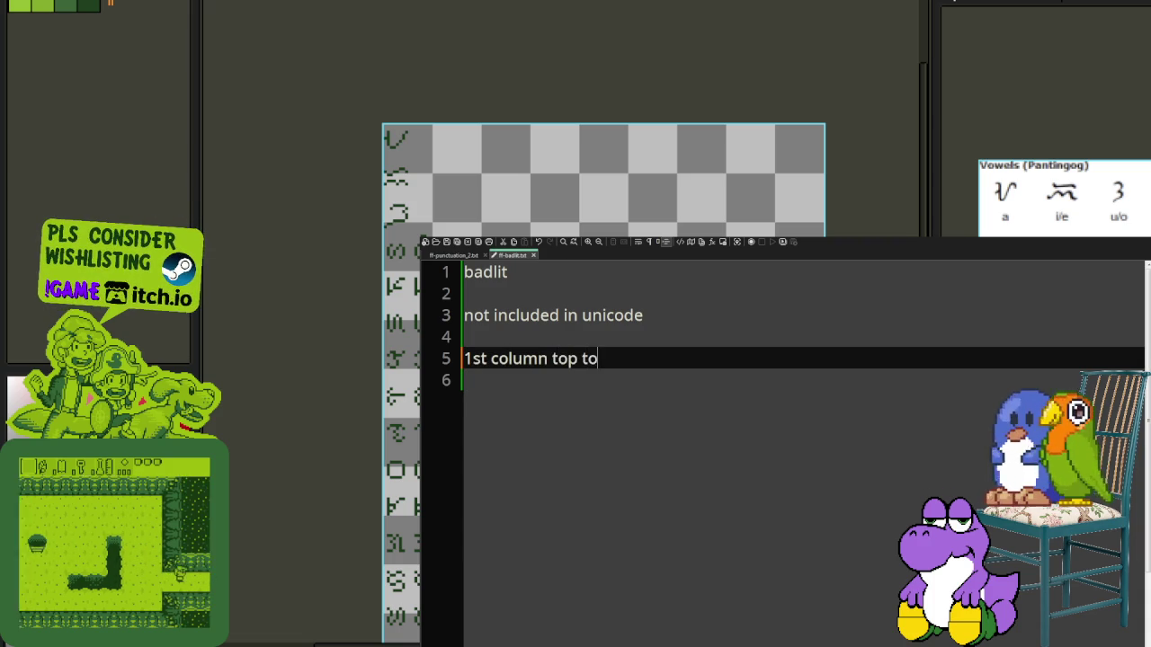
{"action": "type", "text": " bottom"}
{"action": "key", "text": "Return"}
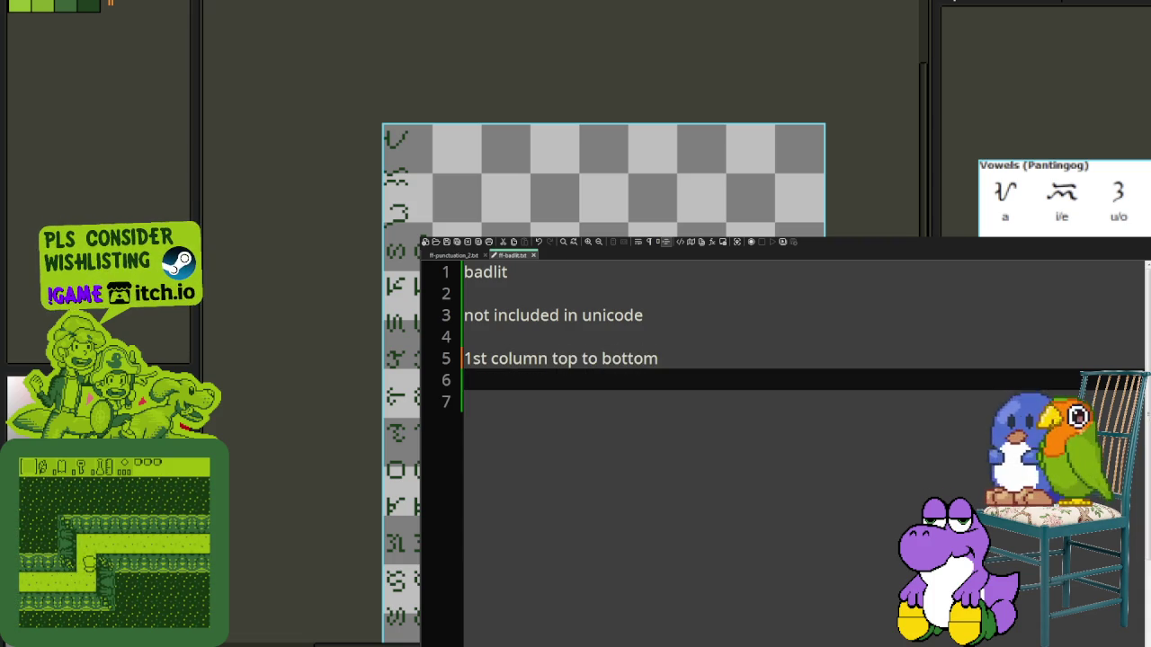
{"action": "key", "text": "Return"}
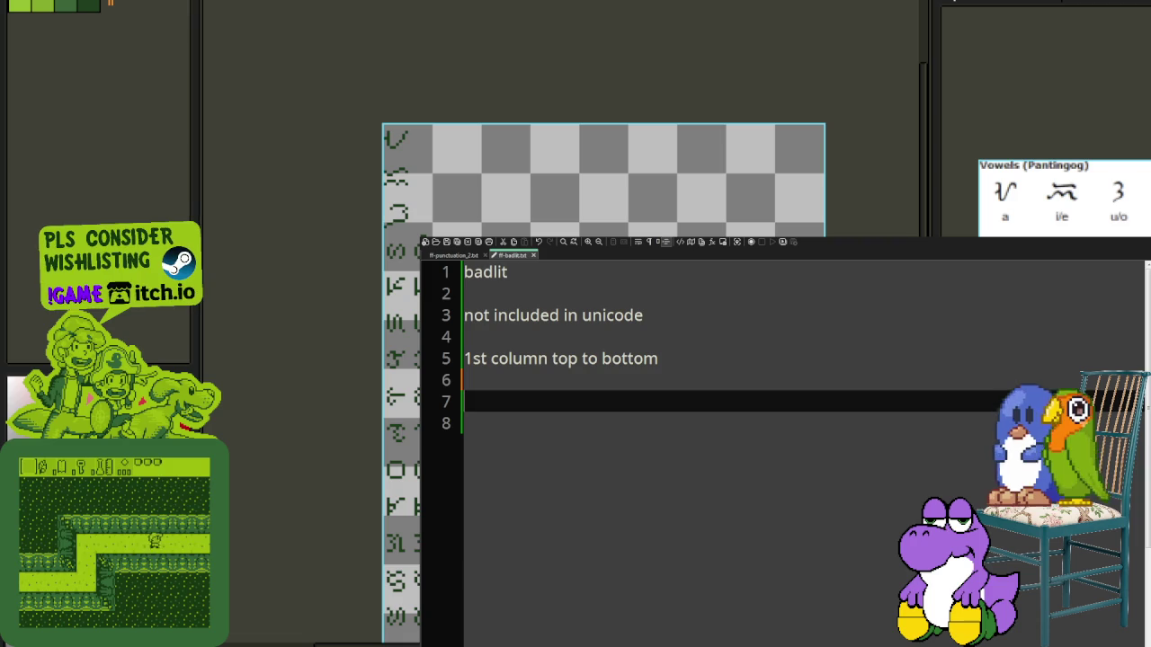
{"action": "type", "text": "a"}
{"action": "key", "text": "Return"}
{"action": "key", "text": "Return"}
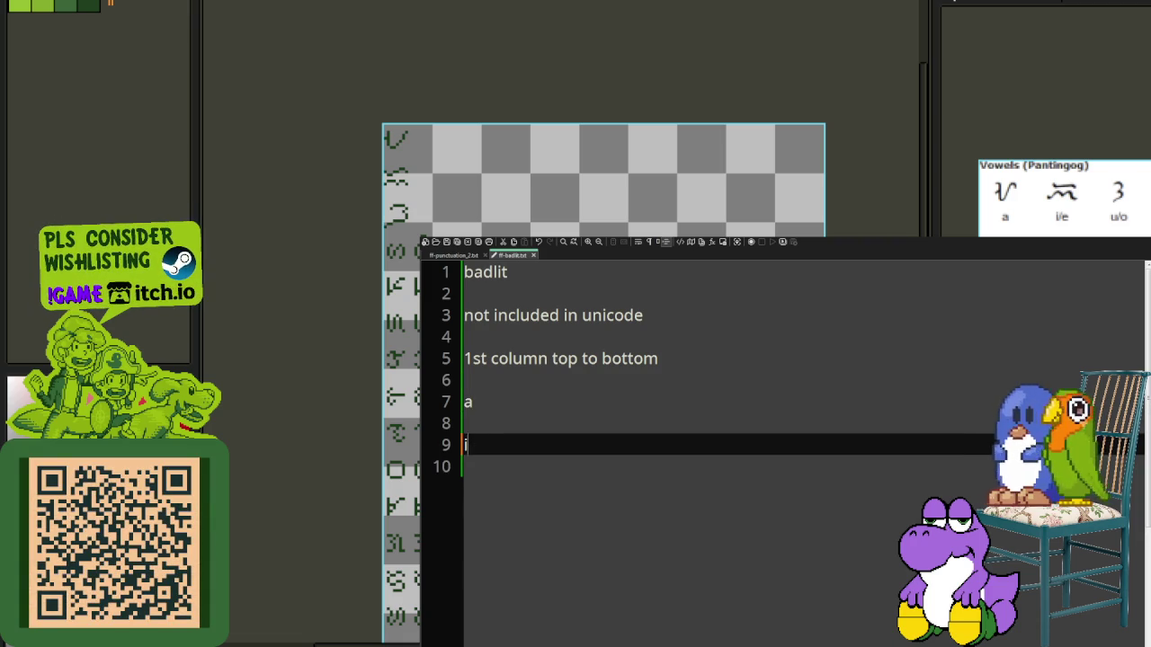
Step: Add the vowel 'u' below 'i', trimming the mistyped 'unicode' down to 'u'
{"action": "key", "text": "Return"}
{"action": "key", "text": "Return"}
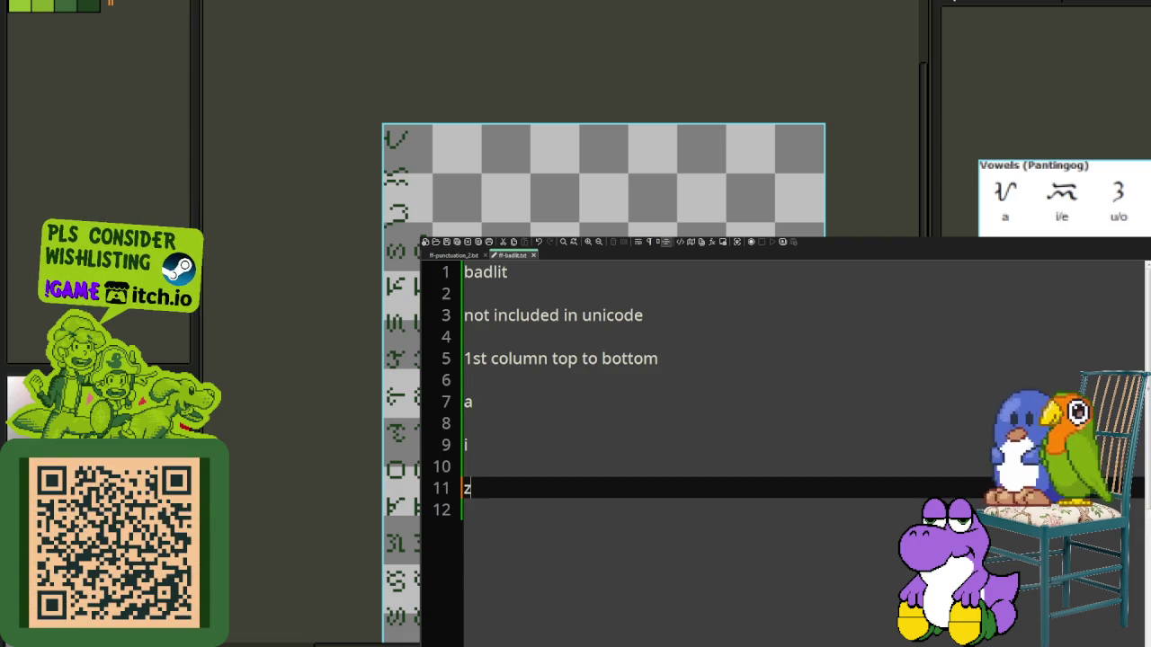
{"action": "type", "text": "unicode"}
{"action": "key", "text": "Return"}
{"action": "key", "text": "Up"}
{"action": "key", "text": "Up"}
{"action": "key", "text": "Down"}
{"action": "key", "text": "Right"}
{"action": "key", "text": "shift+End"}
{"action": "key", "text": "BackSpace"}
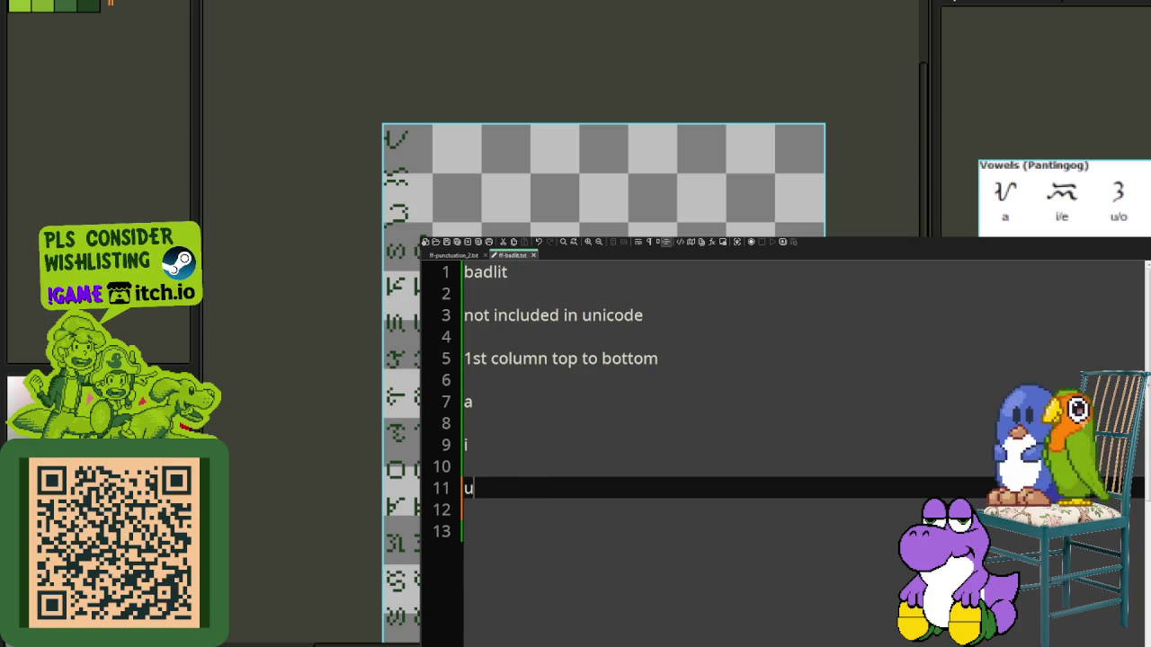
{"action": "key", "text": "Down"}
{"action": "key", "text": "Down"}
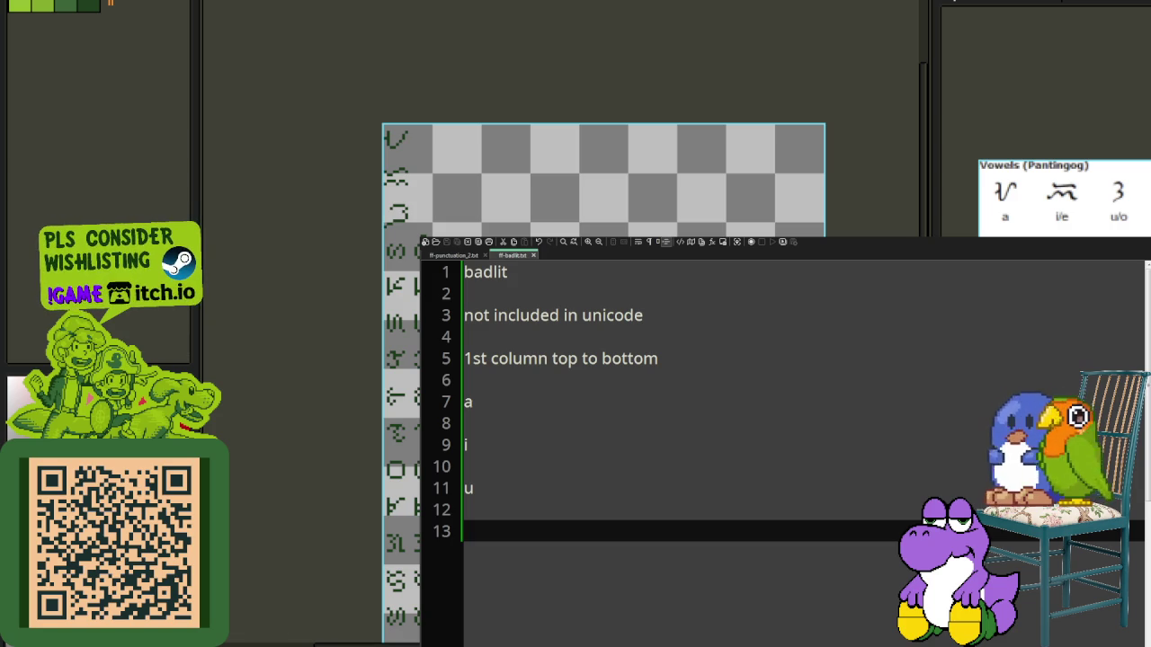
{"action": "scroll", "coordinate": [504, 235], "scroll_direction": "up", "scroll_amount": 2}
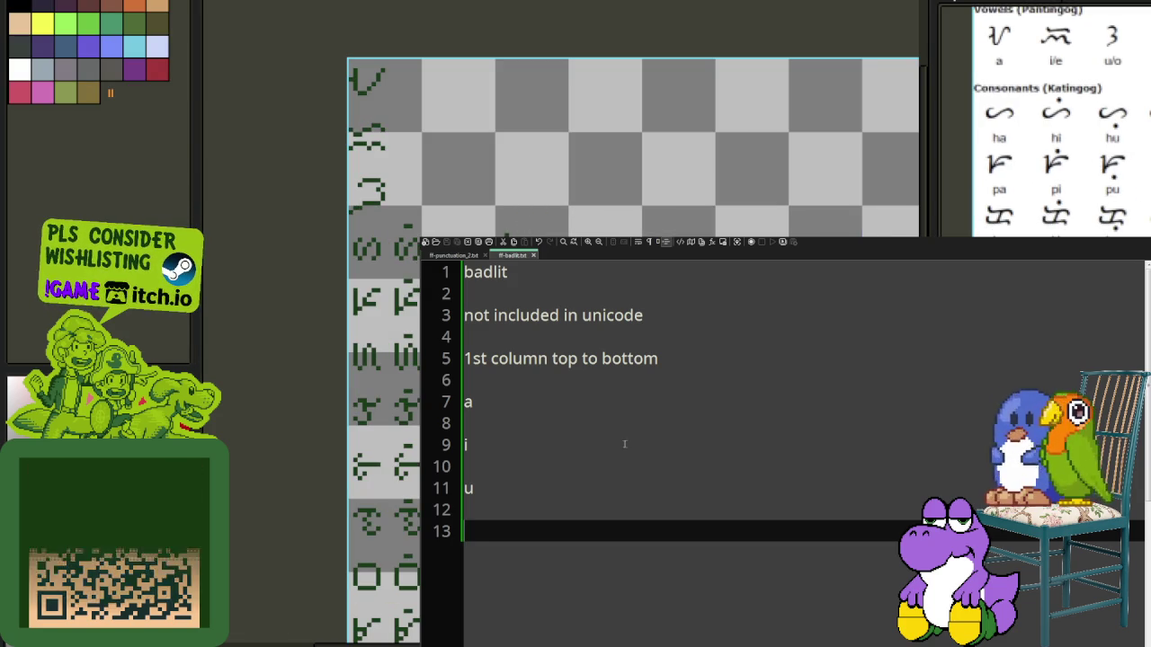
Step: Rewrite line 5 as 'characters sorted by column' and add '// then row' below it
{"action": "left_click_drag", "start_coordinate": [488, 357], "coordinate": [445, 358]}
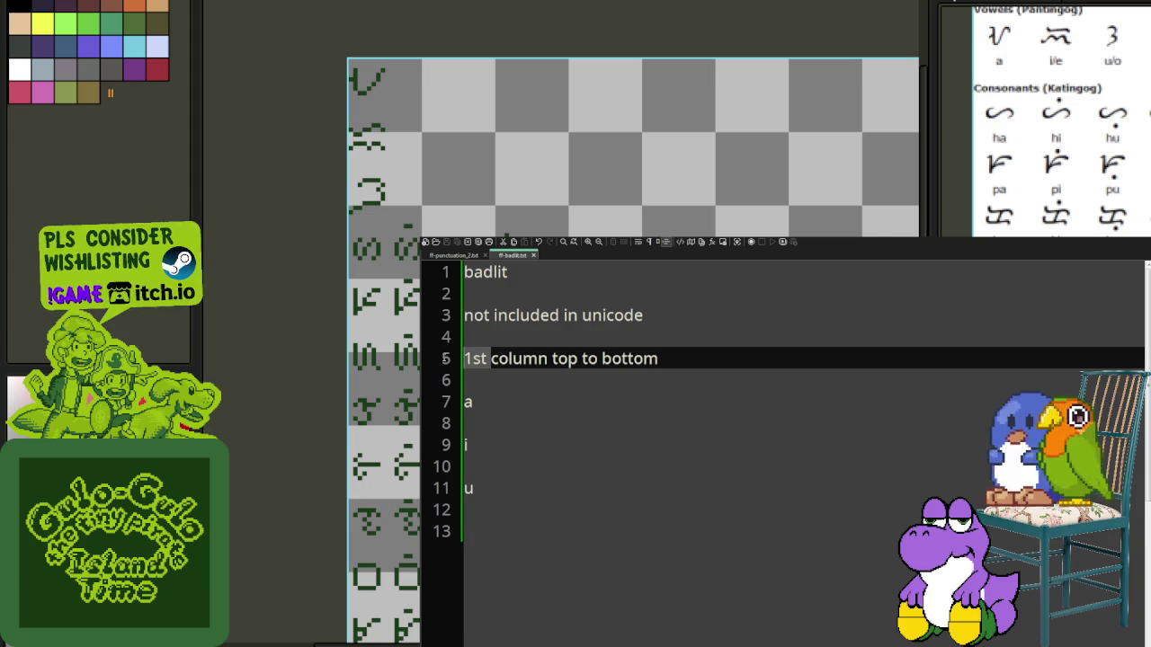
{"action": "key", "text": "BackSpace"}
{"action": "key", "text": "shift+Right"}
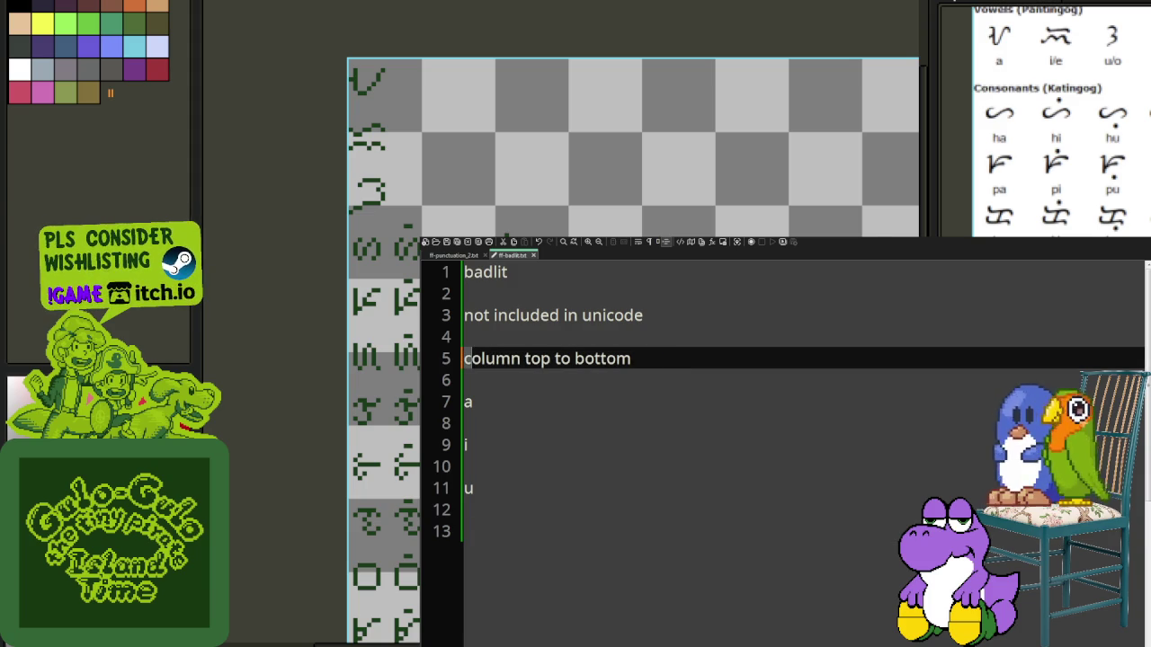
{"action": "key", "text": "shift+Right"}
{"action": "key", "text": "shift+Right"}
{"action": "key", "text": "shift+Right"}
{"action": "key", "text": "shift+Right"}
{"action": "key", "text": "shift+Right"}
{"action": "key", "text": "shift+Right"}
{"action": "key", "text": "shift+Right"}
{"action": "key", "text": "shift+Right"}
{"action": "key", "text": "shift+Right"}
{"action": "type", "text": "chga"}
{"action": "key", "text": "BackSpace"}
{"action": "key", "text": "BackSpace"}
{"action": "type", "text": "aracters sorte"}
{"action": "type", "text": "by column"}
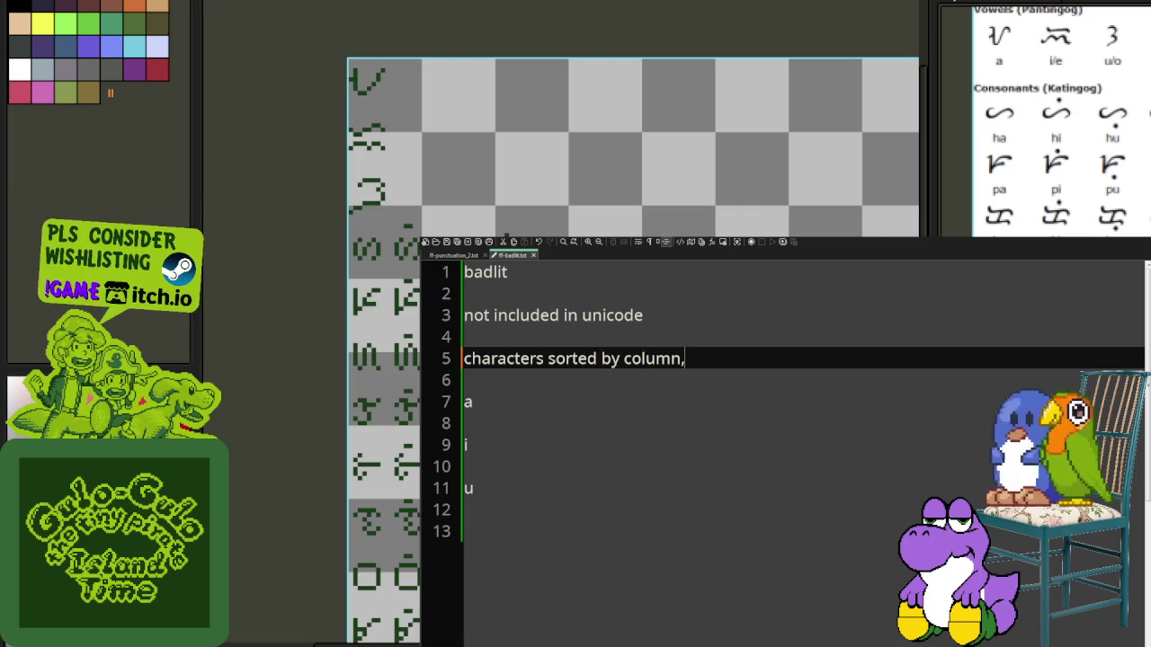
{"action": "key", "text": "Return"}
{"action": "type", "text": "// then row"}
Step: Prefix line 5 with '//' and begin the 'ha, hi, hu' row
{"action": "key", "text": "Up"}
{"action": "key", "text": "Home"}
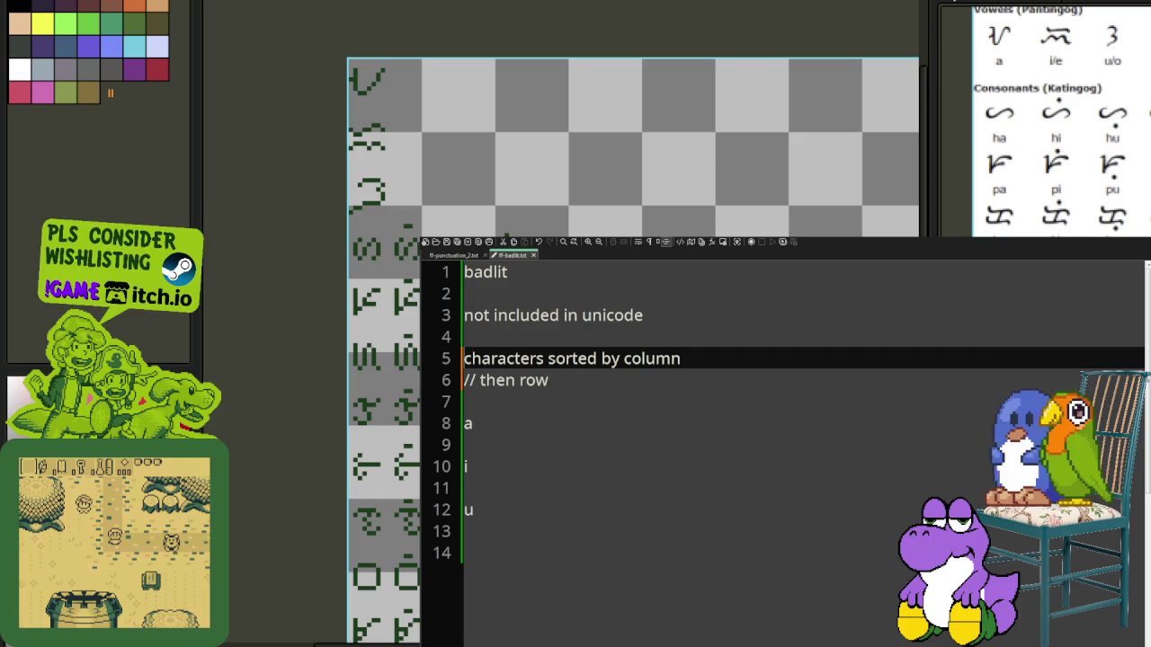
{"action": "type", "text": "//"}
{"action": "key", "text": "Down"}
{"action": "key", "text": "Down"}
{"action": "key", "text": "Down"}
{"action": "key", "text": "Down"}
{"action": "key", "text": "Down"}
{"action": "key", "text": "Down"}
{"action": "key", "text": "Down"}
{"action": "key", "text": "Down"}
{"action": "key", "text": "Down"}
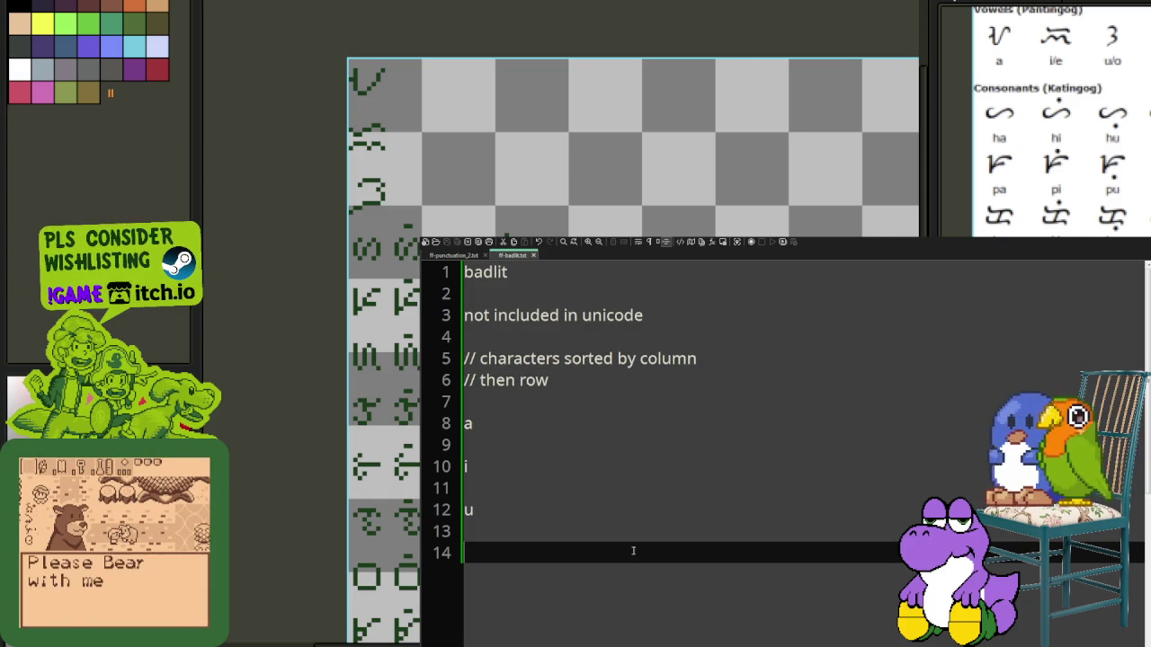
{"action": "type", "text": "ha, hi, hu, h"}
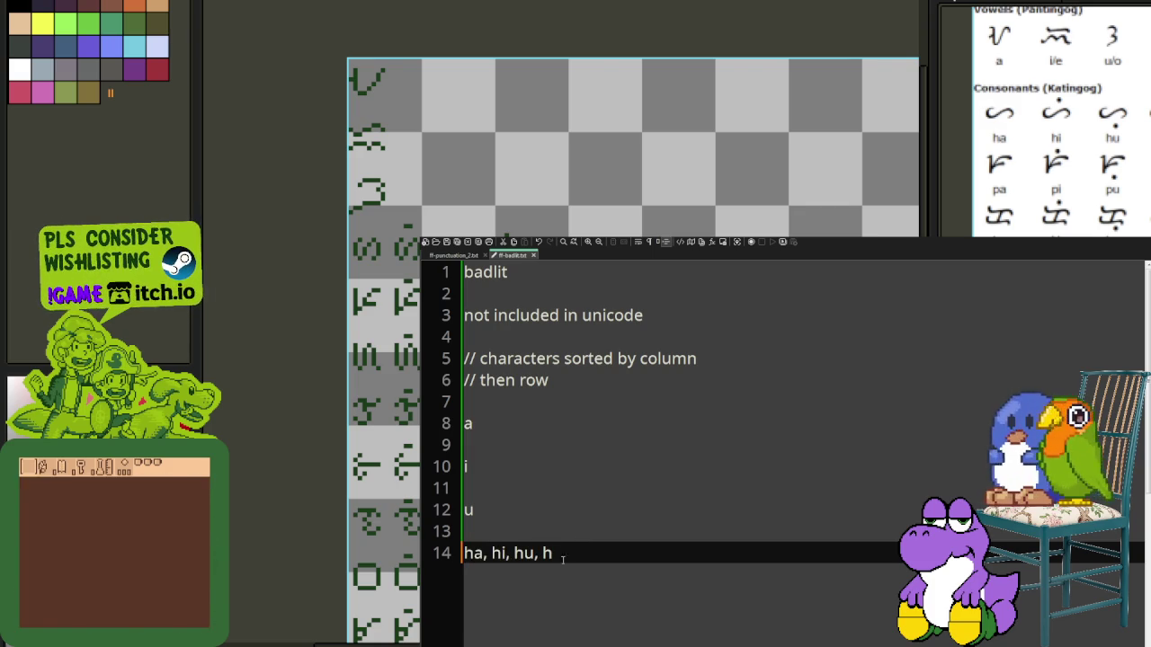
Step: Add the 'pa, pi, pu, p' and 'ka, ki, ku, k' rows
{"action": "key", "text": "Return"}
{"action": "key", "text": "Return"}
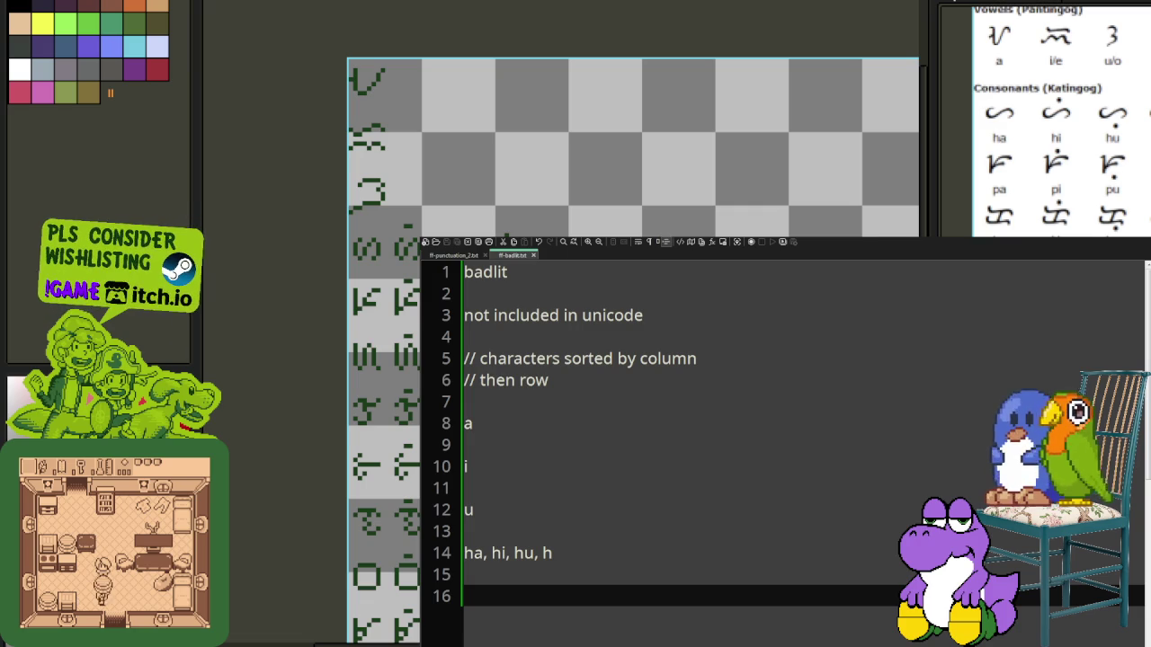
{"action": "type", "text": "pi, pu, "}
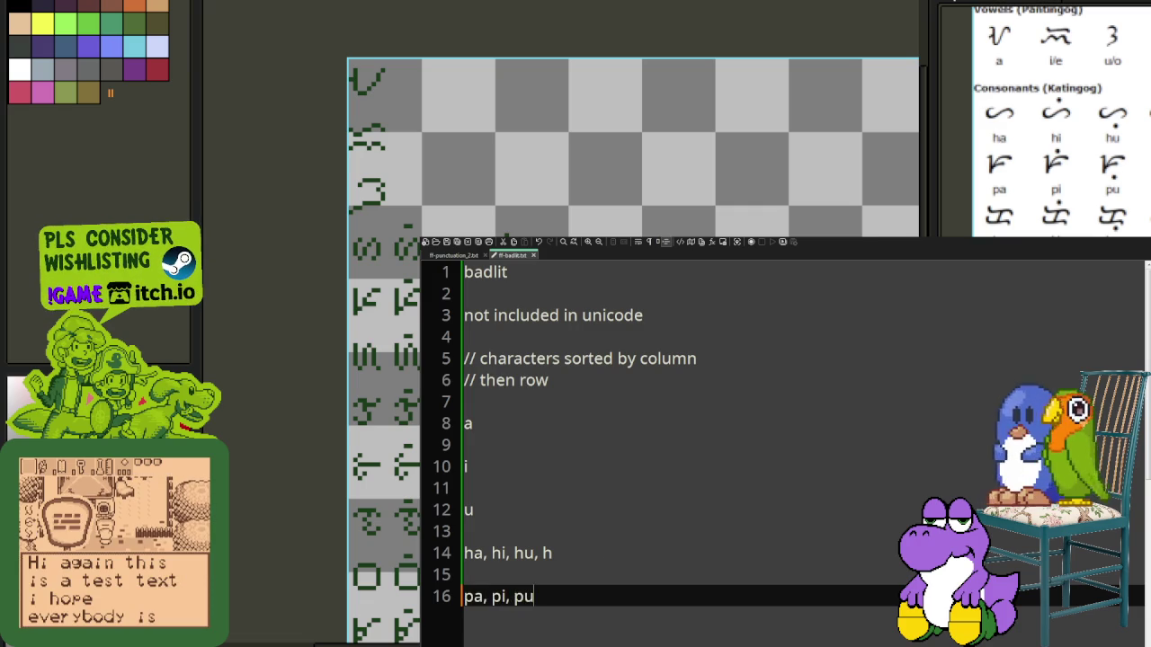
{"action": "type", "text": "p"}
{"action": "key", "text": "BackSpace"}
{"action": "key", "text": "Return"}
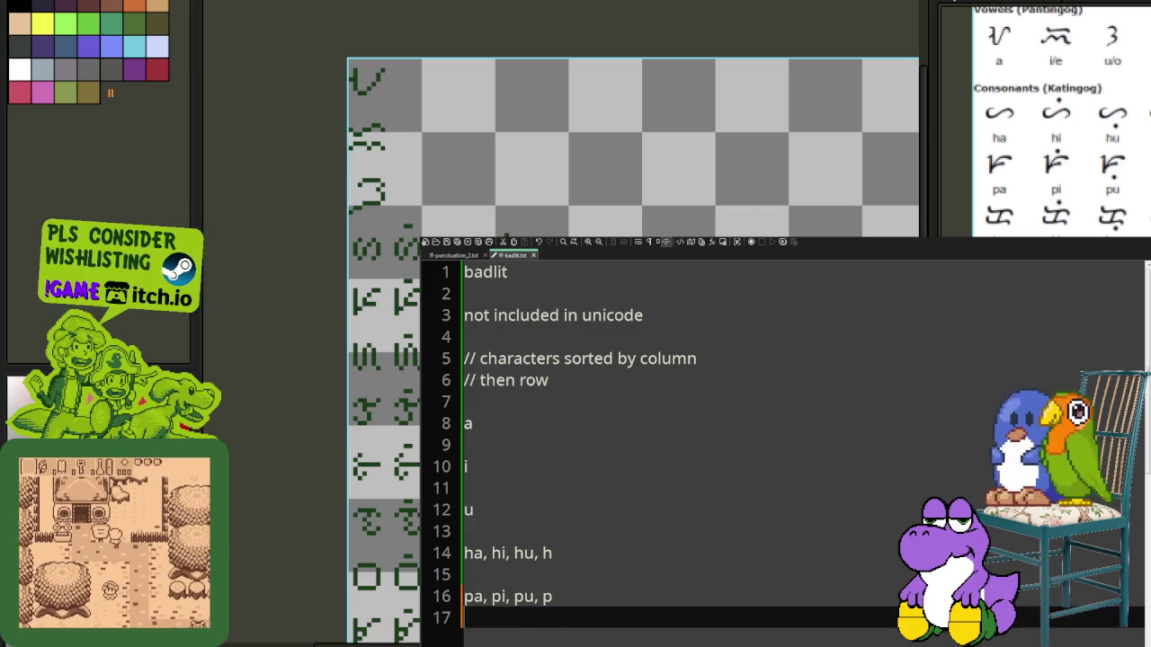
{"action": "key", "text": "Return"}
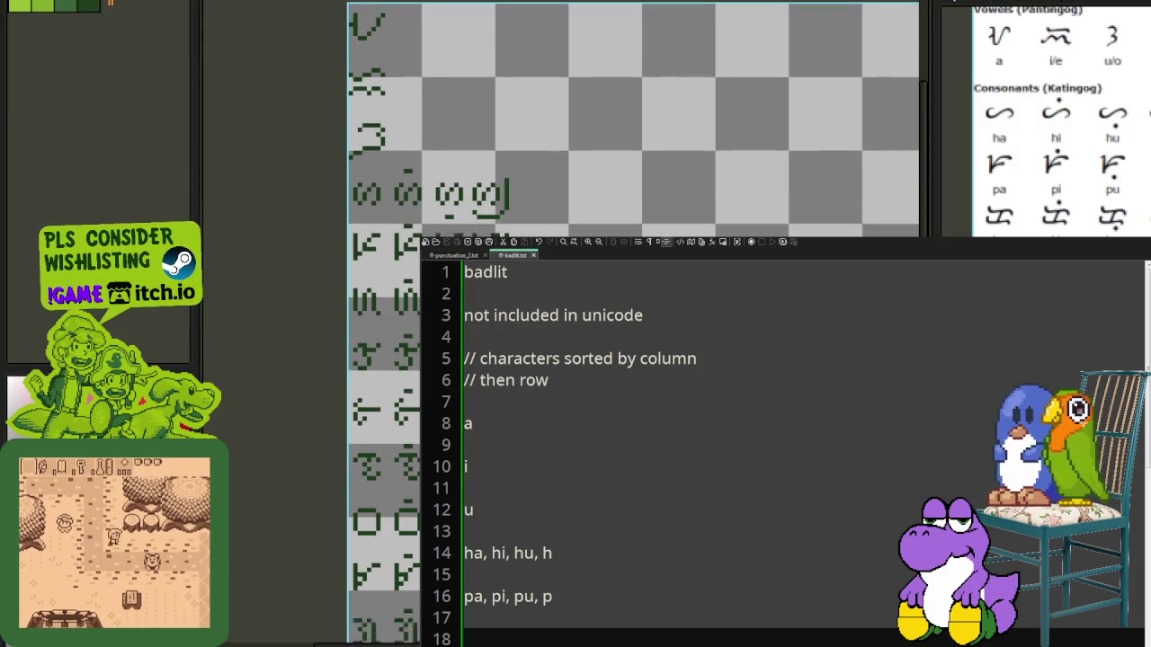
{"action": "type", "text": "ka, ki, ku, k"}
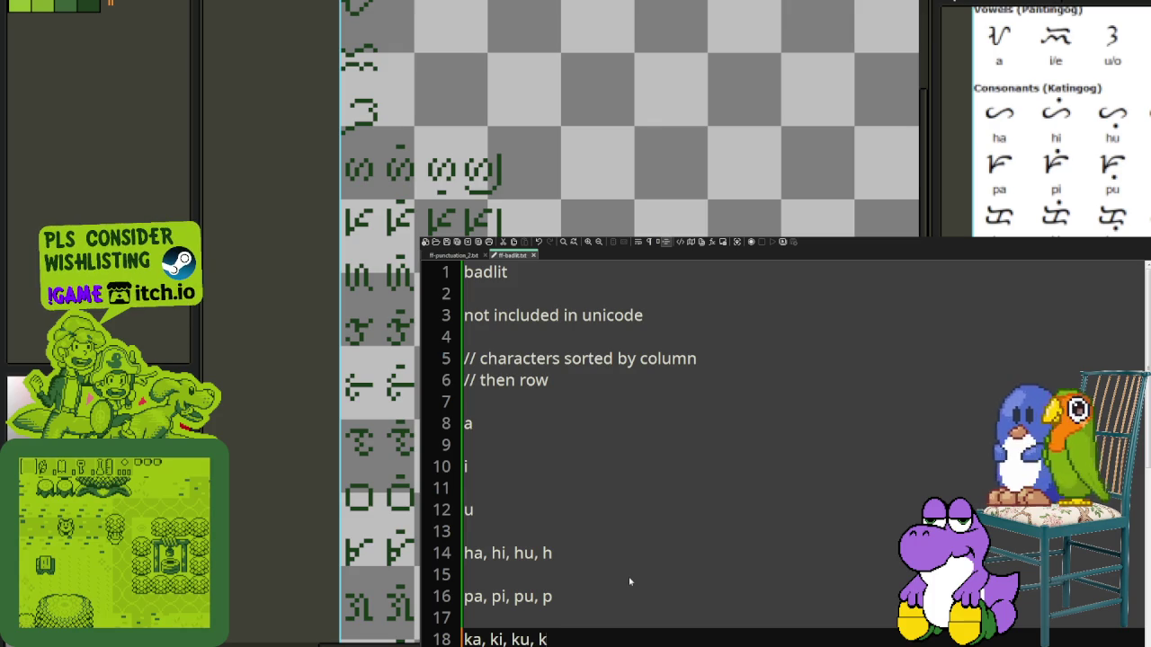
{"action": "left_click", "coordinate": [484, 639]}
Step: Add the sa, la and ta syllable rows, each separated by a blank line
{"action": "key", "text": "Return"}
{"action": "key", "text": "Return"}
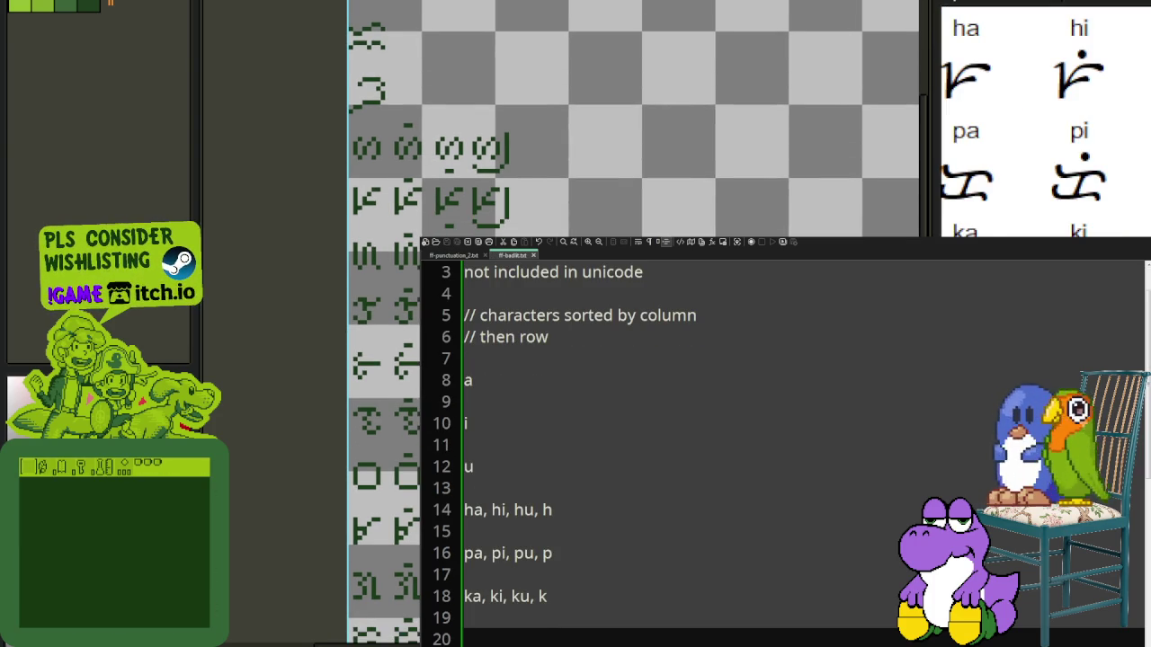
{"action": "scroll", "coordinate": [629, 117], "scroll_direction": "down", "scroll_amount": 2}
{"action": "type", "text": "sa, si, su, s"}
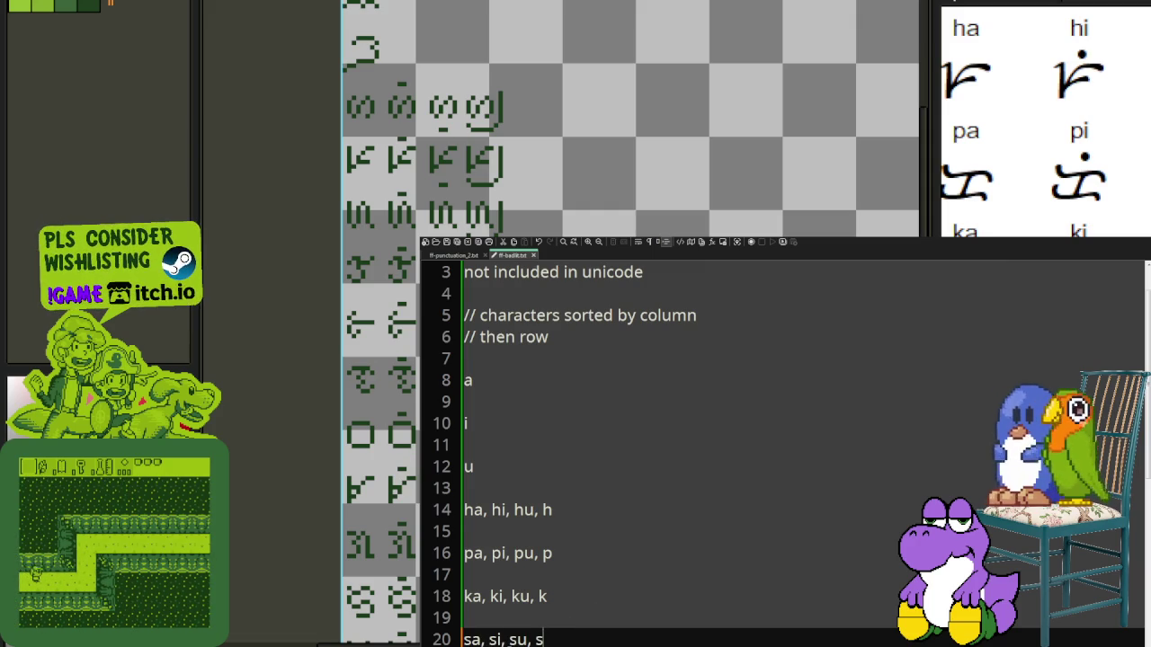
{"action": "key", "text": "Return"}
{"action": "key", "text": "Return"}
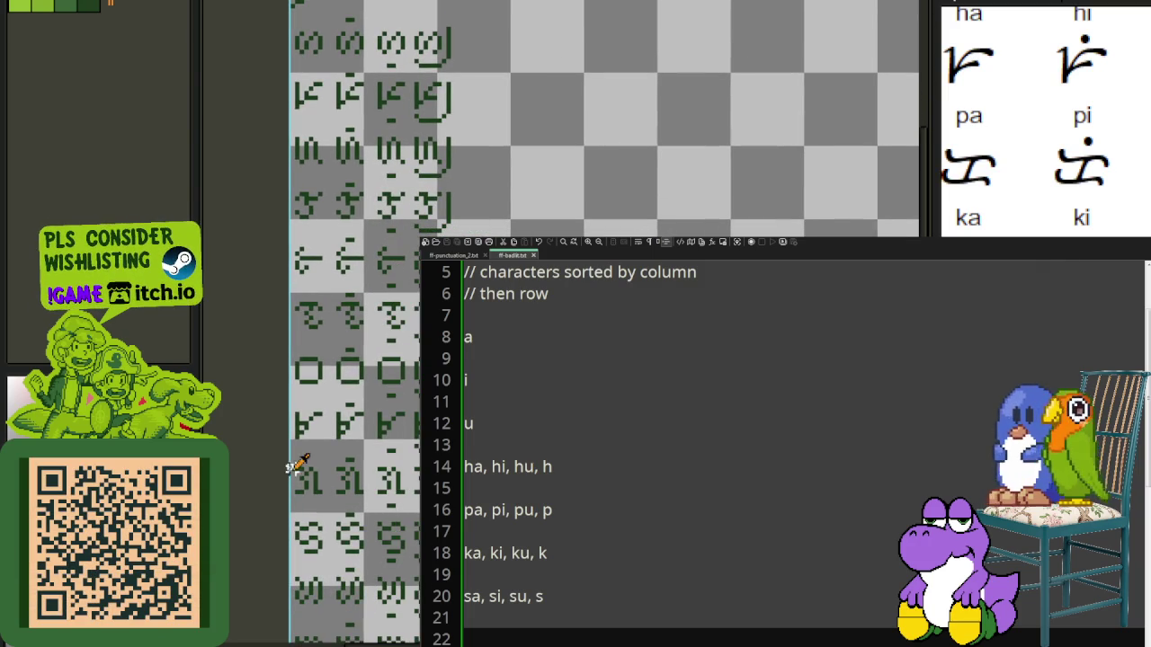
{"action": "type", "text": "la, li, lu, l"}
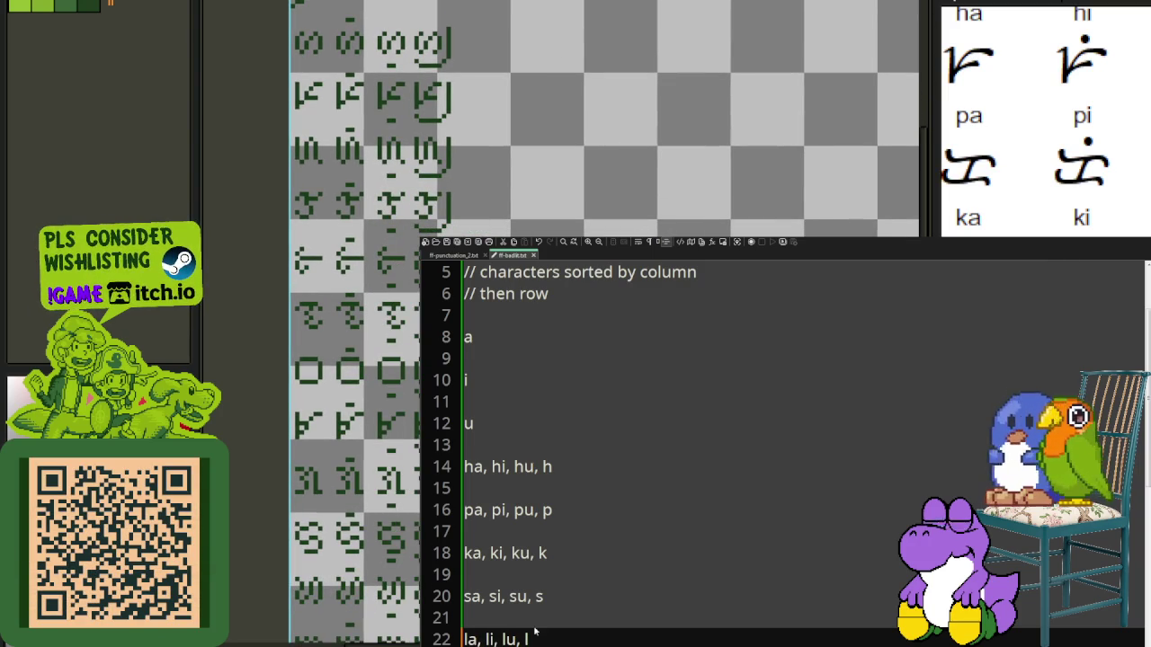
{"action": "key", "text": "Return"}
{"action": "key", "text": "Return"}
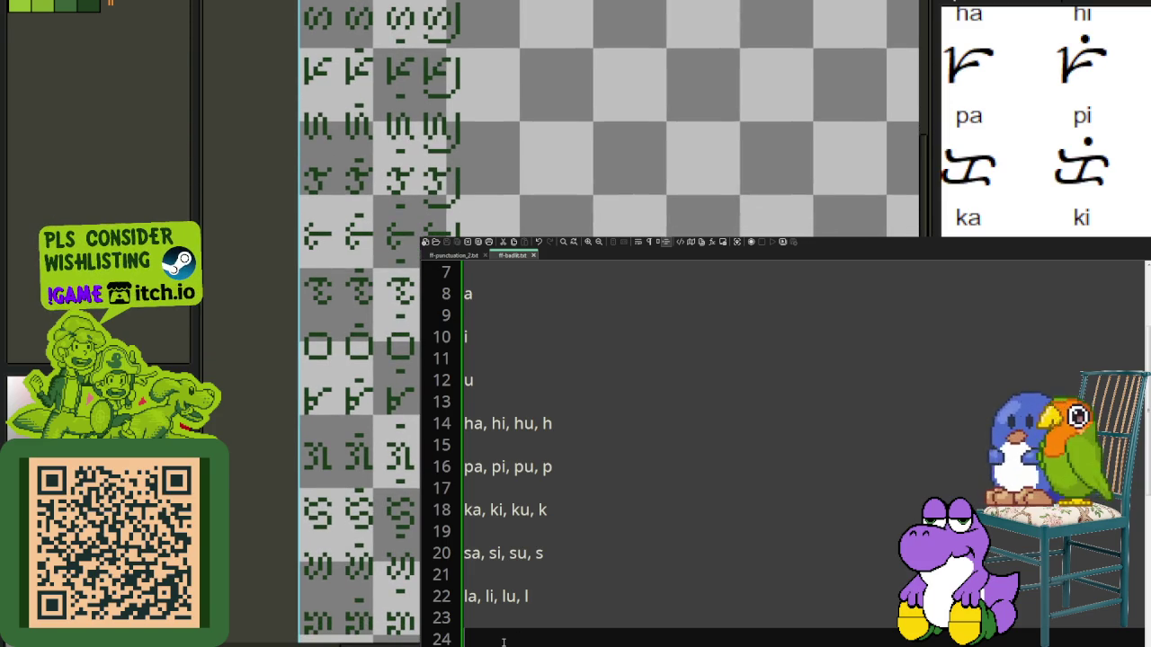
{"action": "type", "text": "ta, ti, tu, t"}
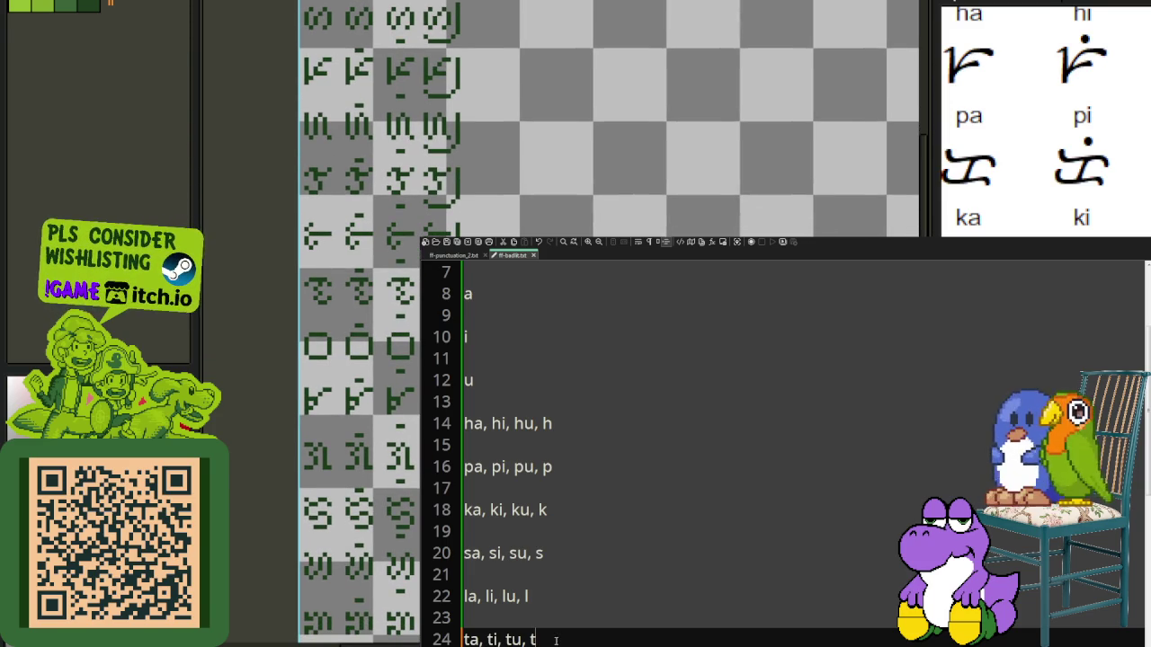
Step: Add the 'na, ni, nu, n' row and the ba row, fixing a typo
{"action": "key", "text": "Return"}
{"action": "key", "text": "Return"}
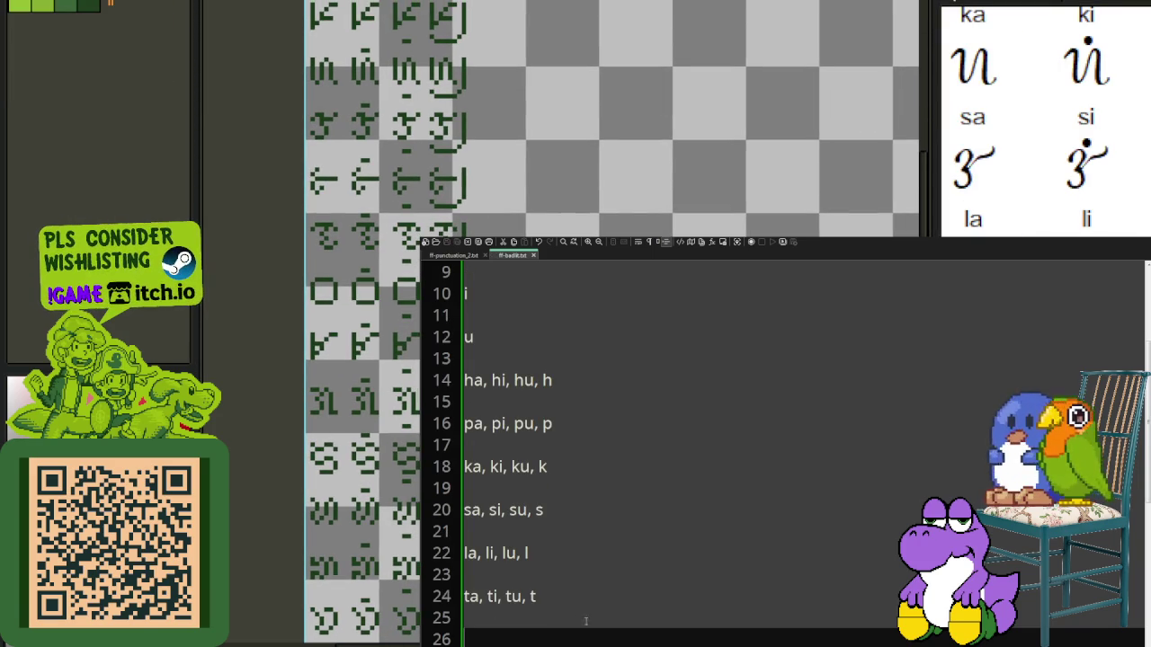
{"action": "type", "text": "na, ni, nu"}
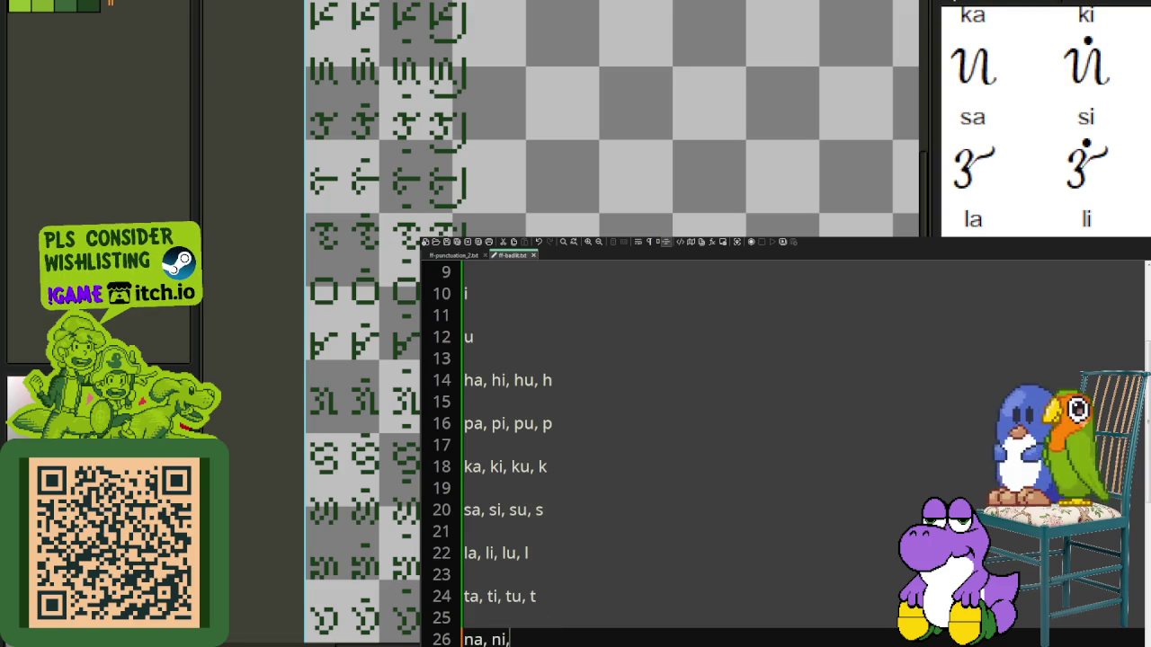
{"action": "type", "text": ", n"}
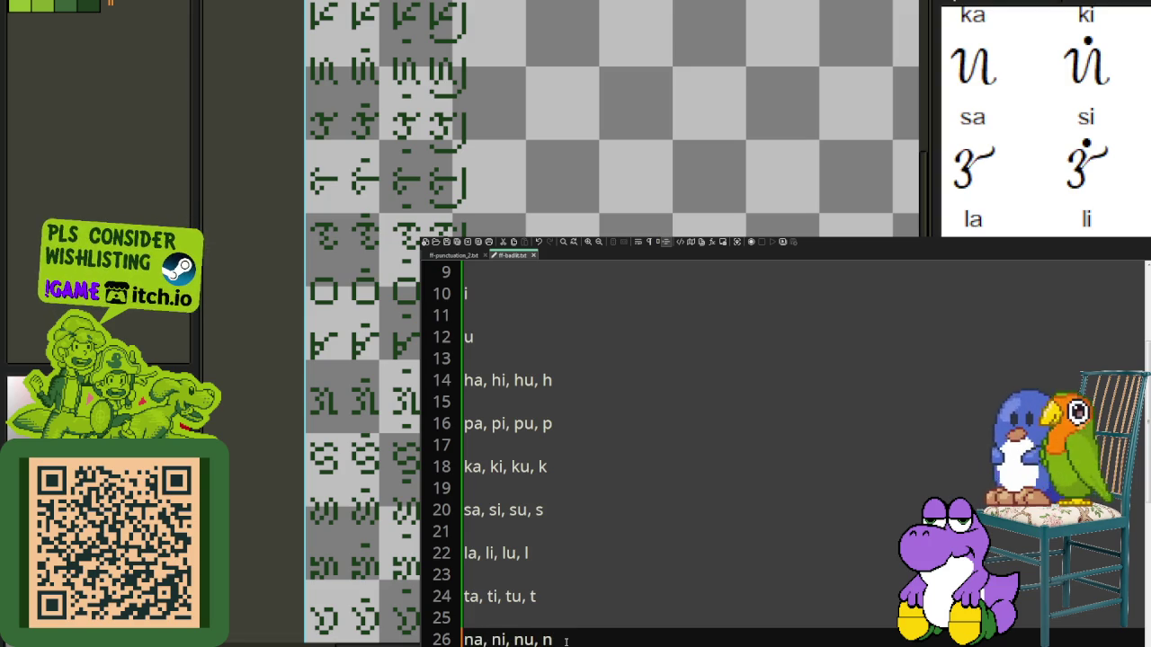
{"action": "key", "text": "Return"}
{"action": "key", "text": "Return"}
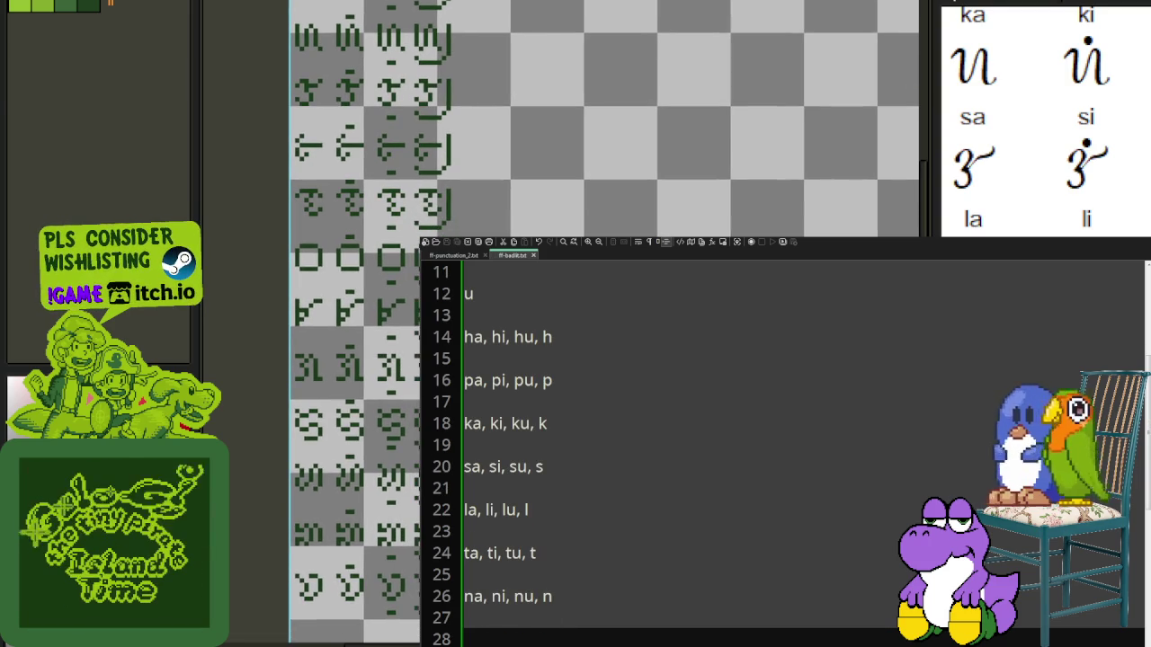
{"action": "type", "text": "b"}
{"action": "type", "text": "bu"}
{"action": "key", "text": "BackSpace"}
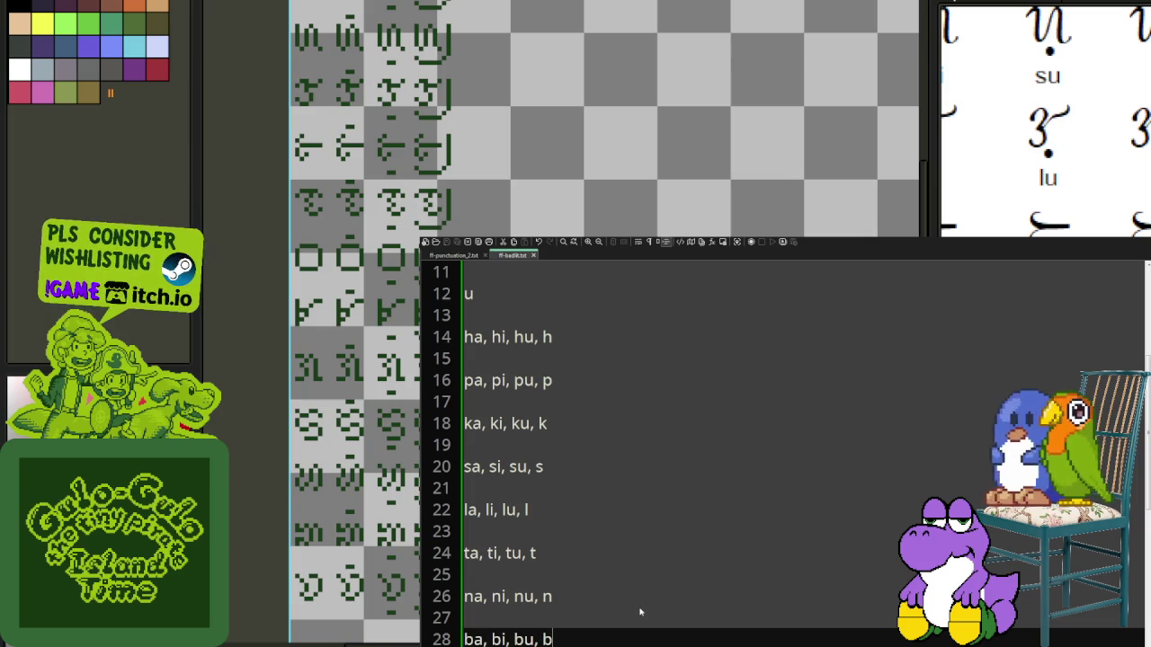
{"action": "key", "text": "Return"}
{"action": "key", "text": "Return"}
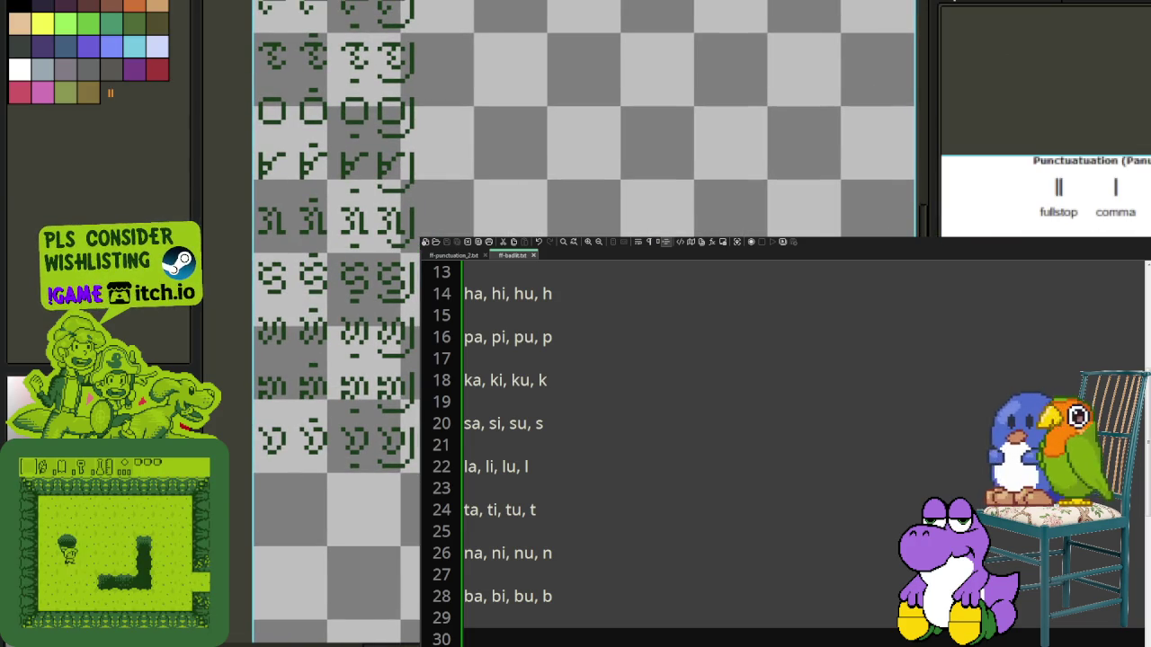
Step: Pan the glyph sheet reference into better view
{"action": "mouse_move", "coordinate": [455, 286]}
{"action": "left_mouse_down"}
{"action": "mouse_move", "coordinate": [409, 359]}
{"action": "mouse_move", "coordinate": [446, 353]}
{"action": "left_mouse_up"}
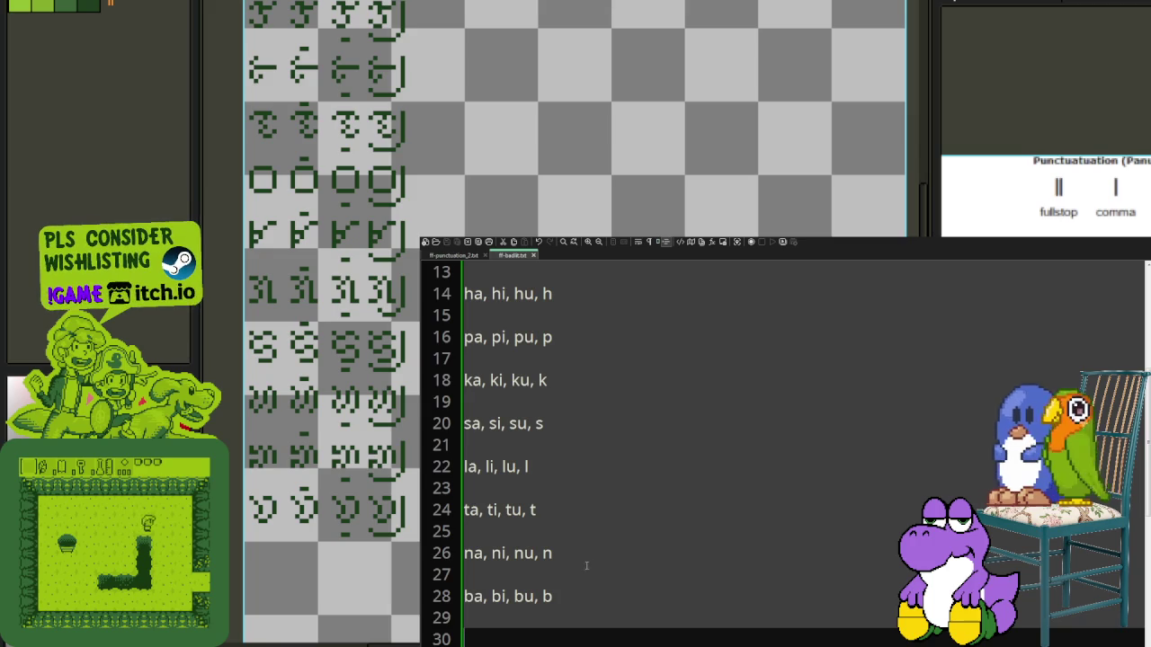
Step: Add the rows 'ma, mi, mu, m', 'ga, gi, gu, g' and 'da, di, du, d' with blank lines between
{"action": "type", "text": "ma"}
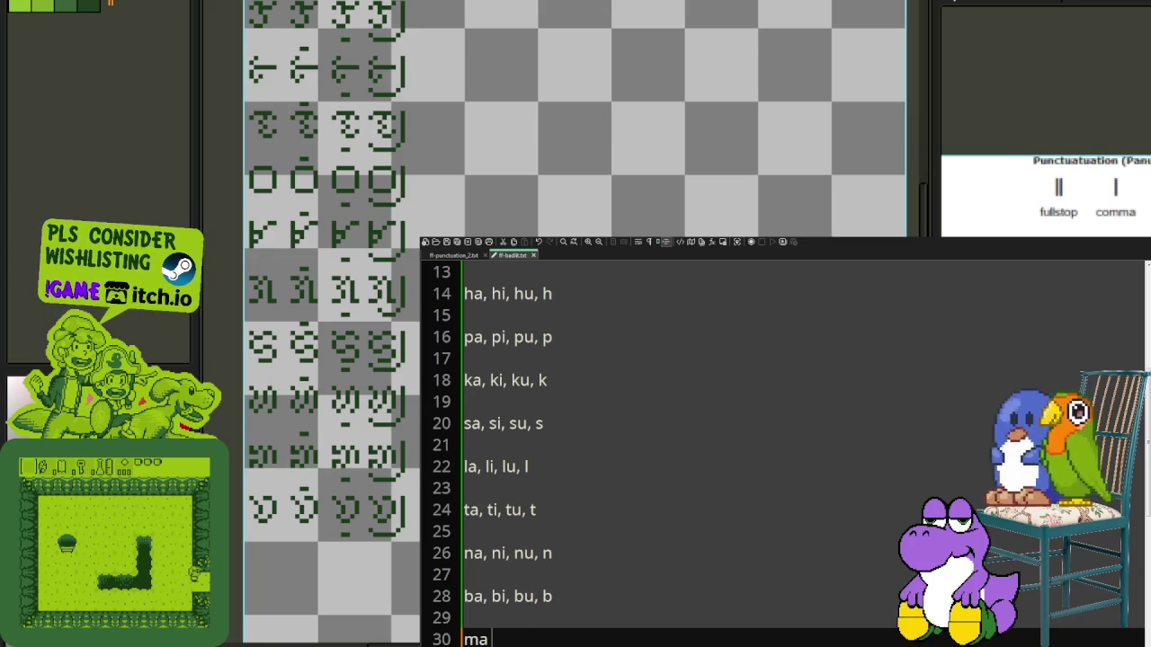
{"action": "type", "text": ", mi, mu, ma"}
{"action": "key", "text": "BackSpace"}
{"action": "key", "text": "Return"}
{"action": "key", "text": "Return"}
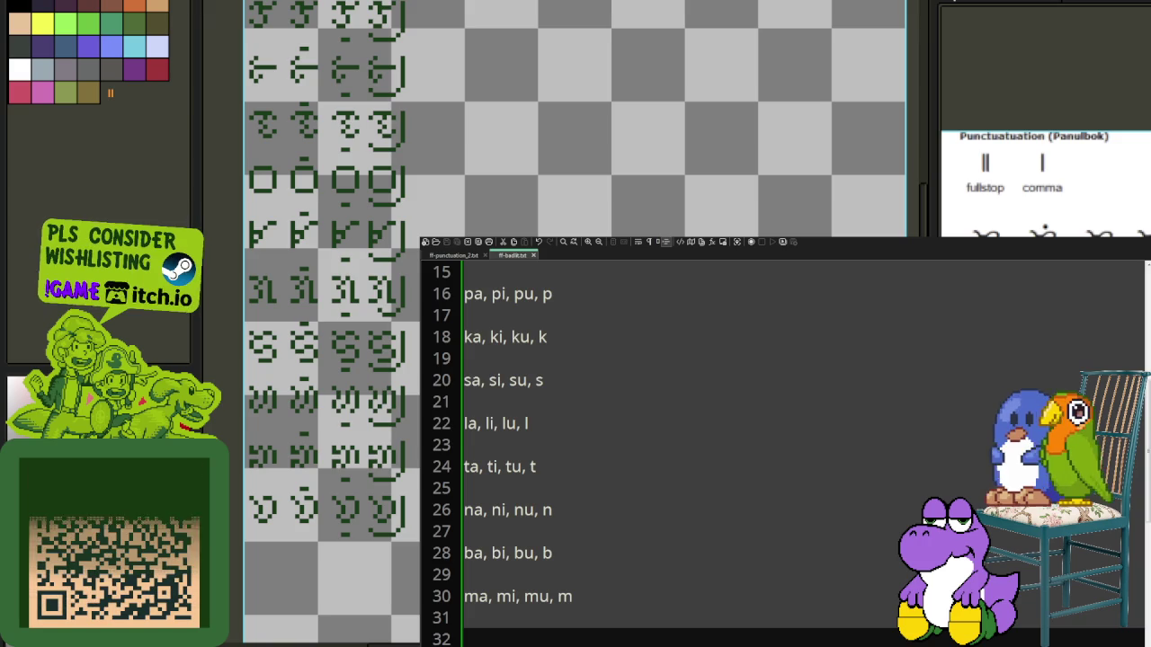
{"action": "type", "text": "ga, gi, gu, g"}
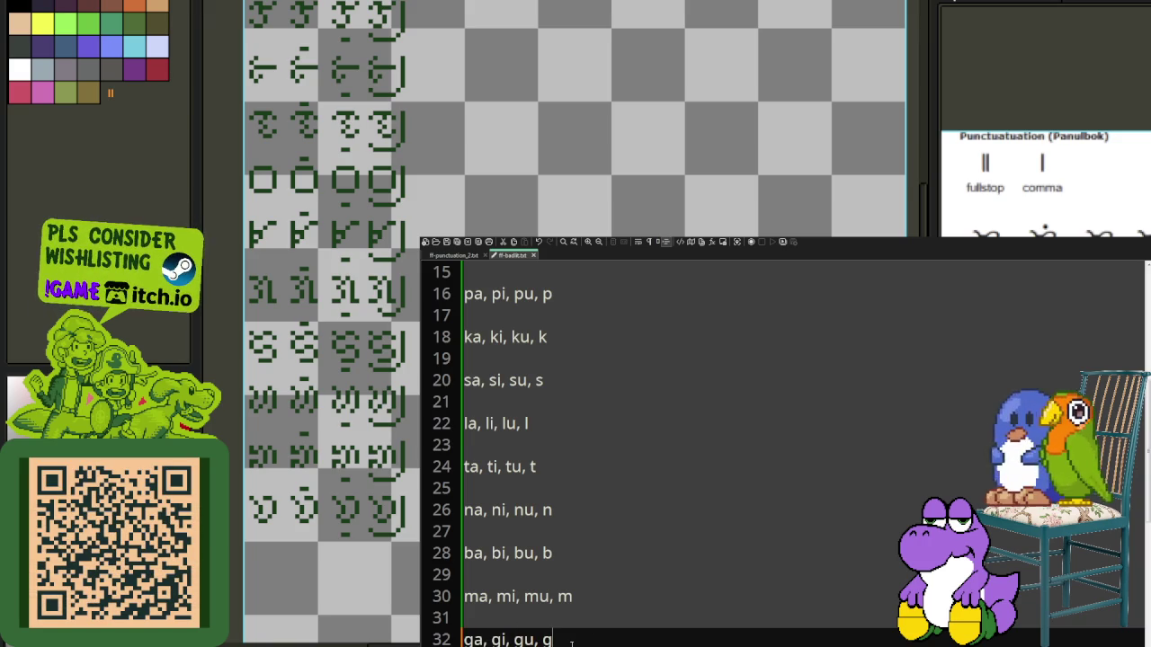
{"action": "key", "text": "Return"}
{"action": "key", "text": "Return"}
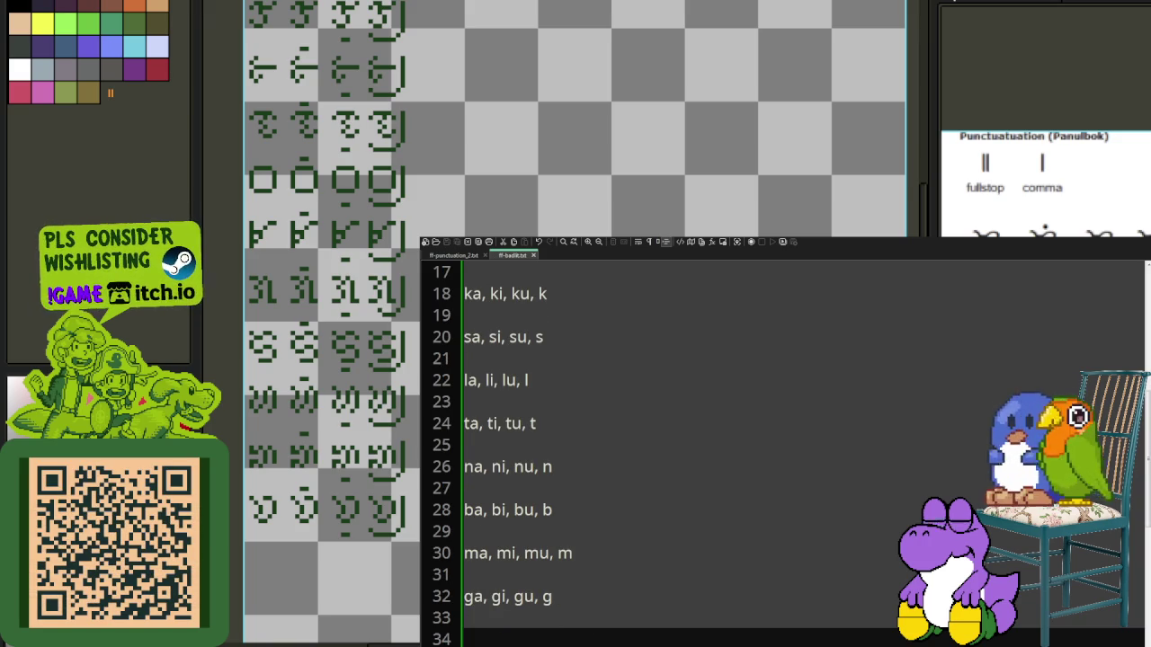
{"action": "scroll", "coordinate": [416, 447], "scroll_direction": "left", "scroll_amount": 3}
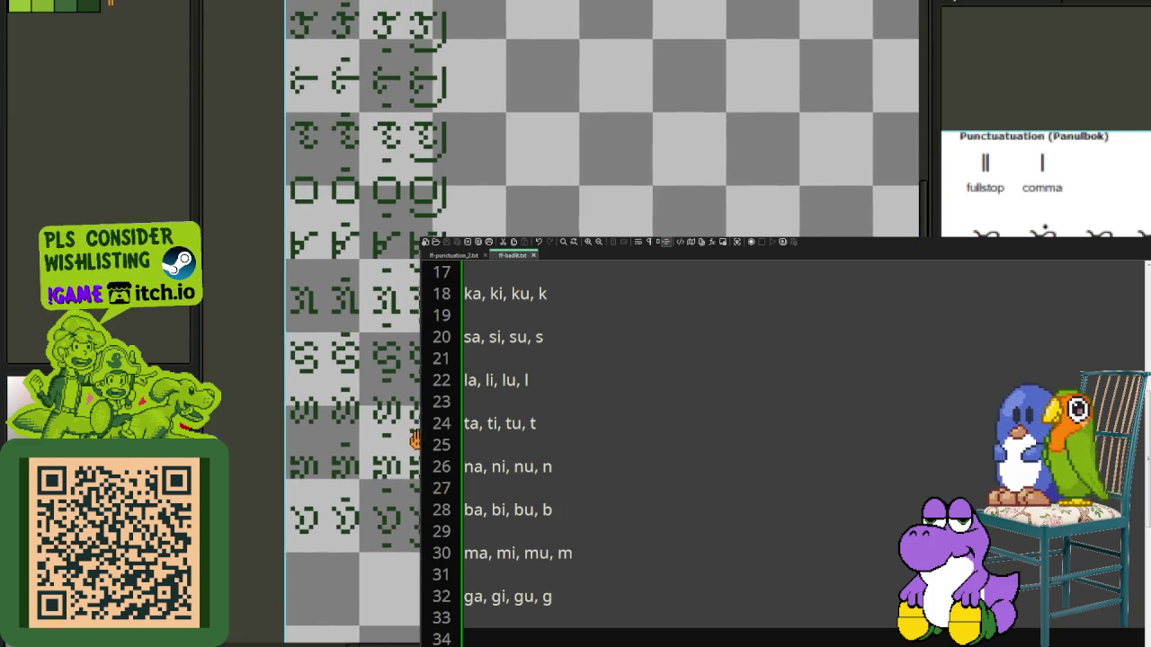
{"action": "type", "text": "da, di, du, d"}
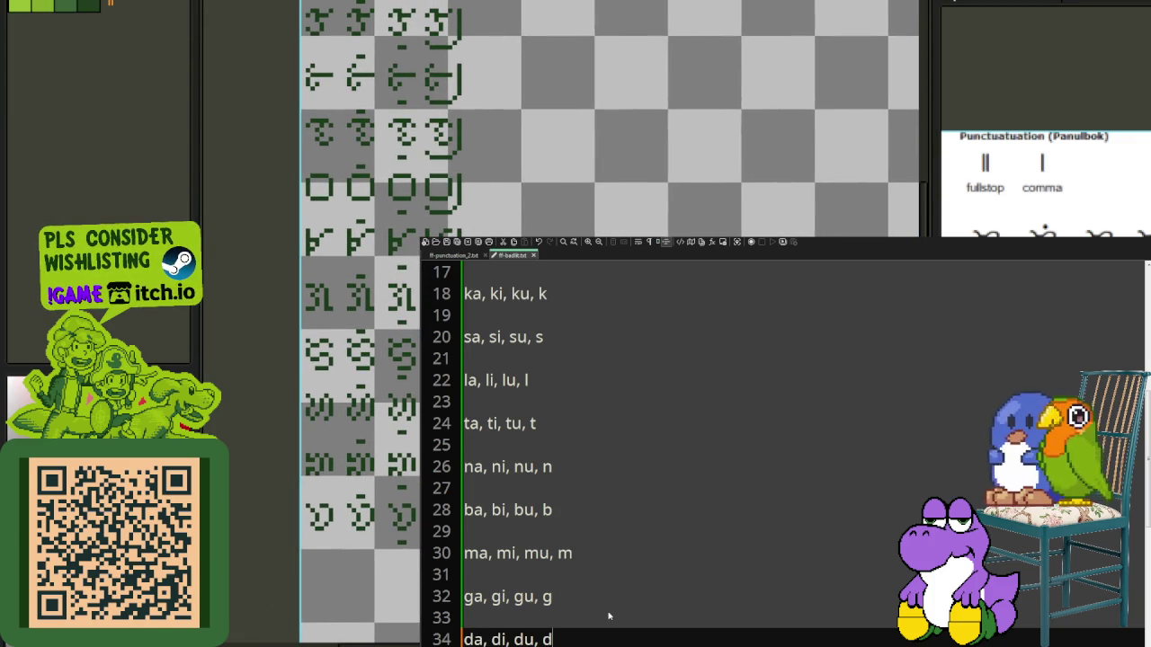
{"action": "key", "text": "Return"}
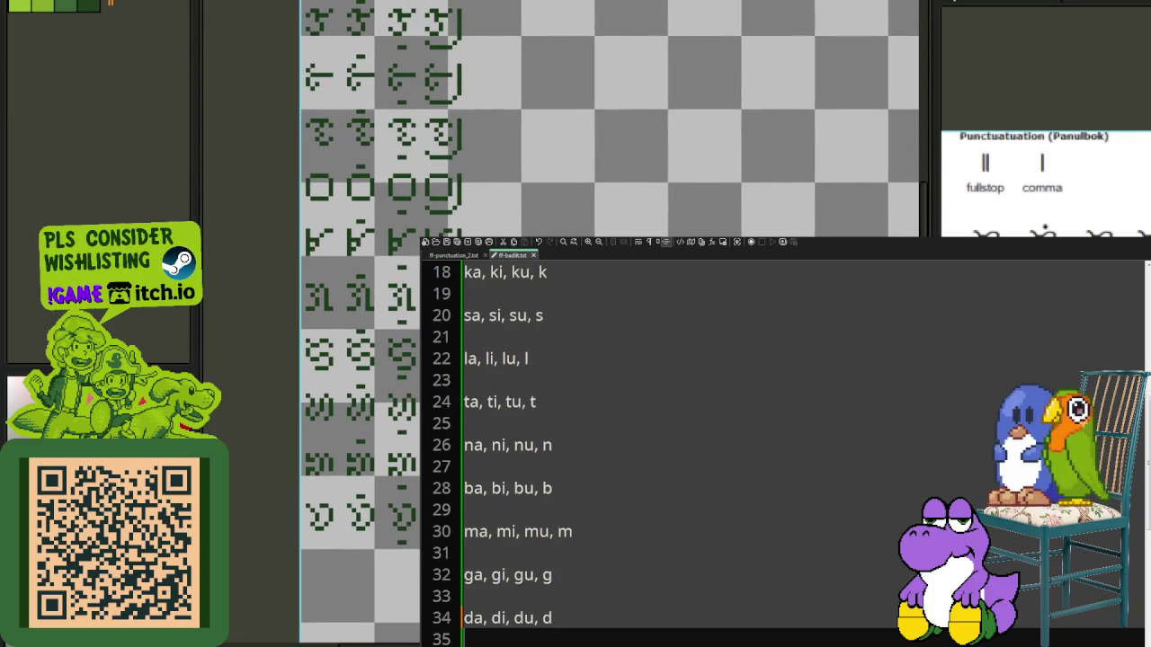
{"action": "key", "text": "Return"}
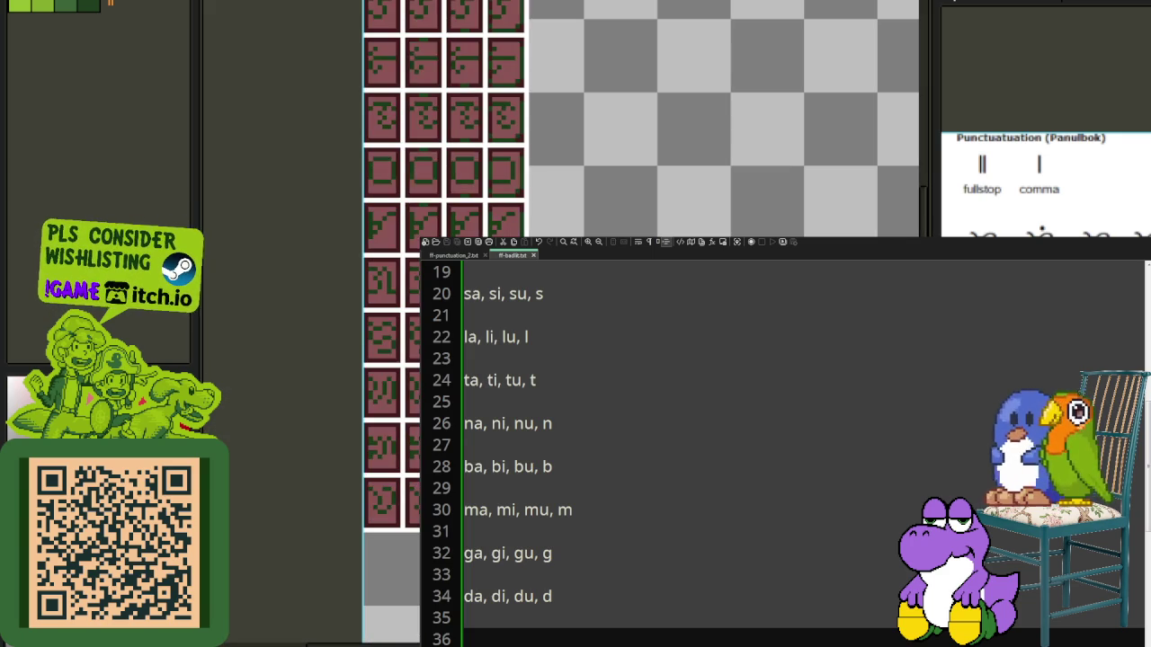
Step: Add the 'ra, ri, ru, r' row after the da row
{"action": "scroll", "coordinate": [369, 378], "scroll_direction": "up", "scroll_amount": 2}
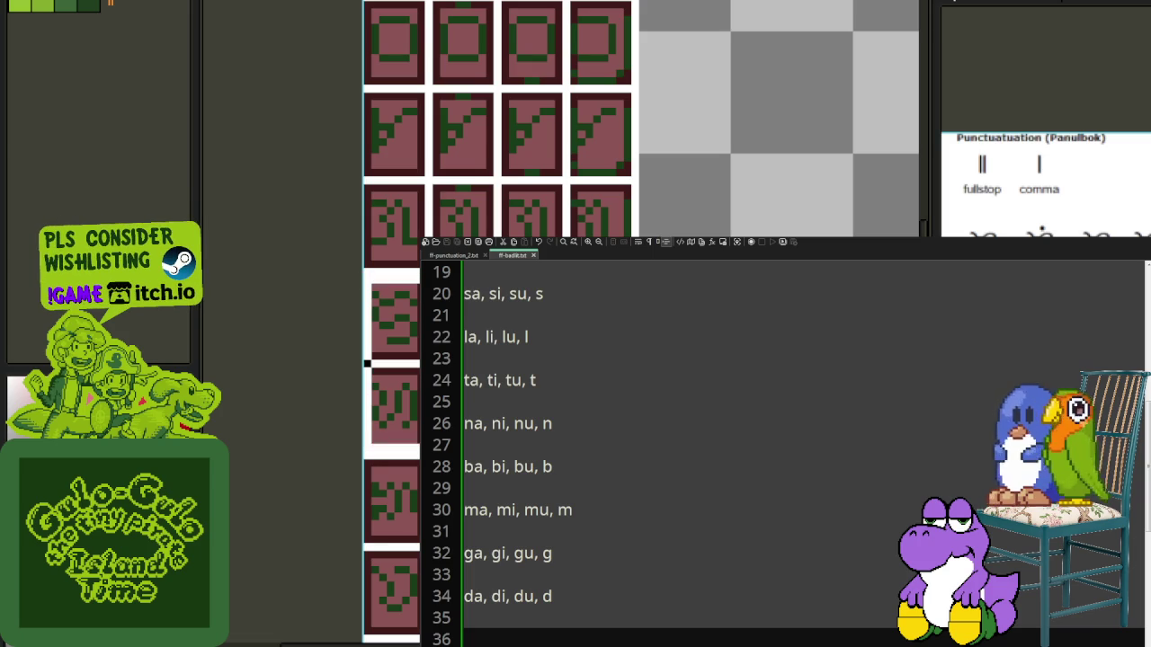
{"action": "scroll", "coordinate": [368, 279], "scroll_direction": "down", "scroll_amount": 1}
{"action": "scroll", "coordinate": [392, 432], "scroll_direction": "down", "scroll_amount": 1}
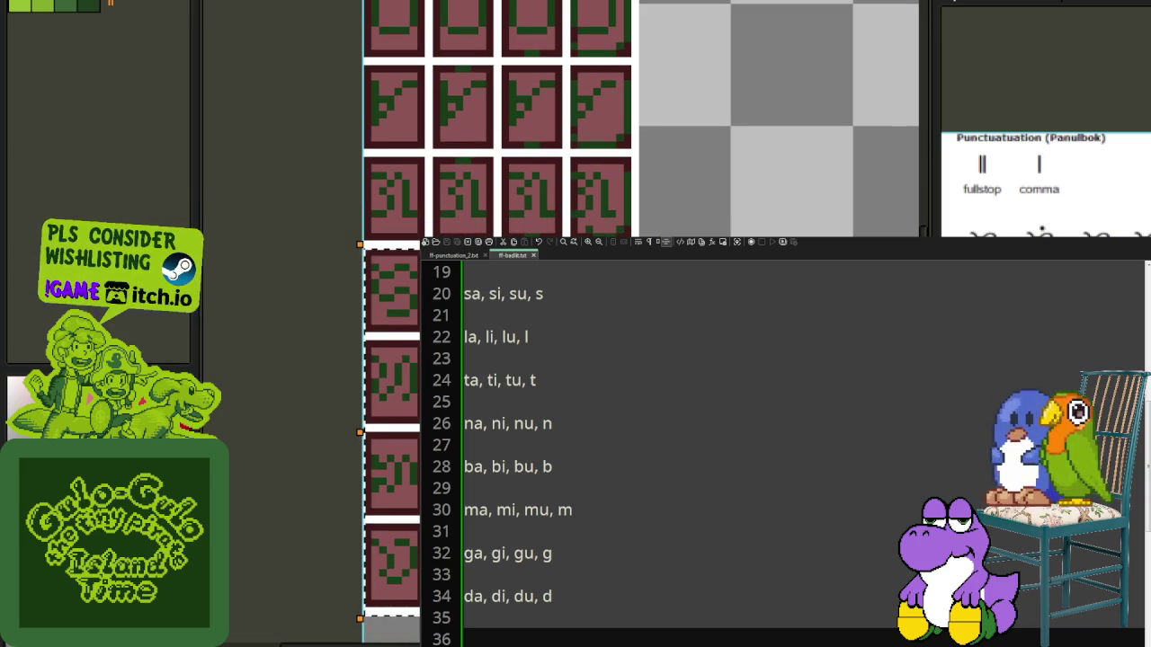
{"action": "scroll", "coordinate": [392, 432], "scroll_direction": "down", "scroll_amount": 1}
{"action": "scroll", "coordinate": [392, 432], "scroll_direction": "down", "scroll_amount": 1}
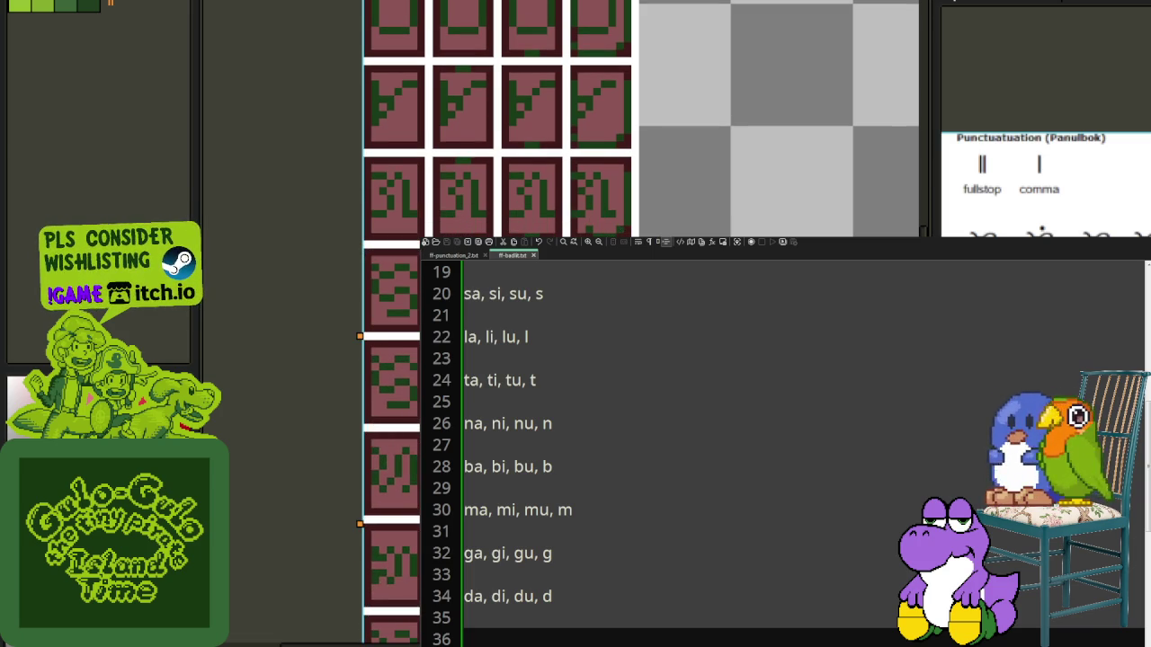
{"action": "scroll", "coordinate": [392, 432], "scroll_direction": "down", "scroll_amount": 1}
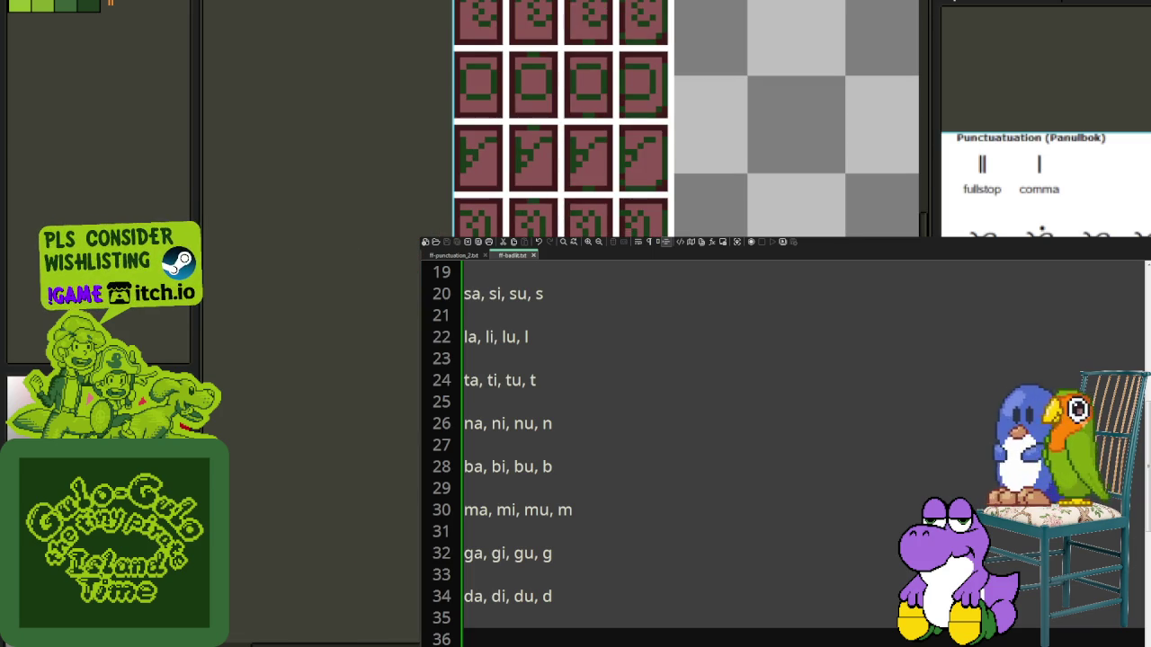
{"action": "scroll", "coordinate": [413, 460], "scroll_direction": "up", "scroll_amount": 1}
{"action": "scroll", "coordinate": [414, 459], "scroll_direction": "up", "scroll_amount": 1}
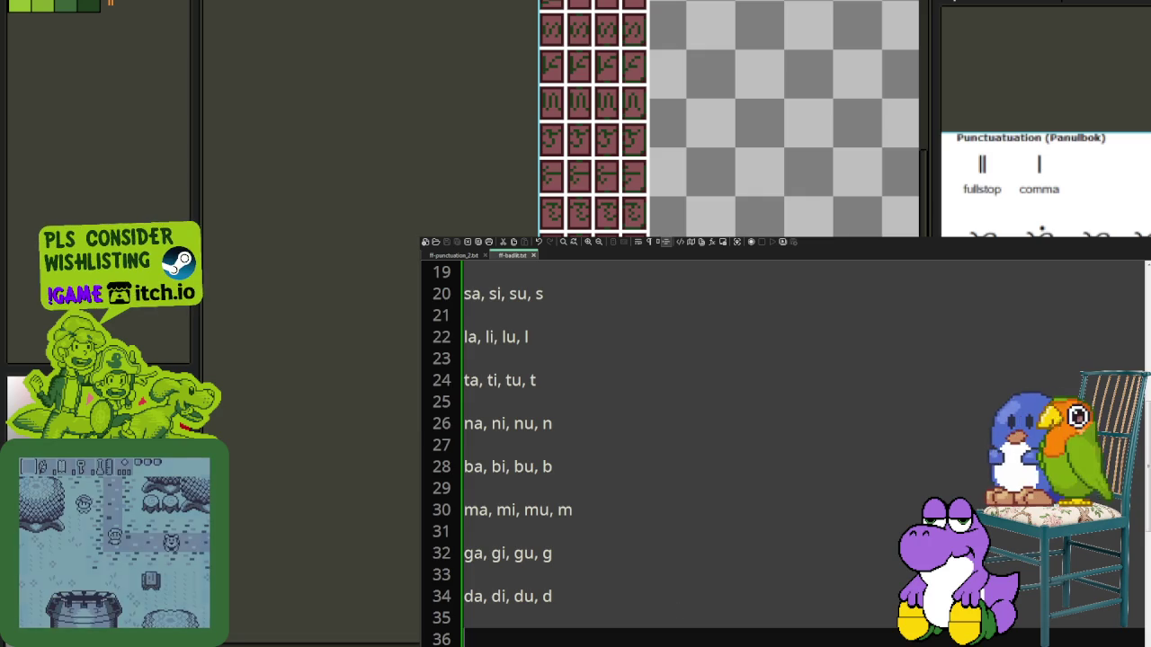
{"action": "type", "text": "ra, ri, ru, r"}
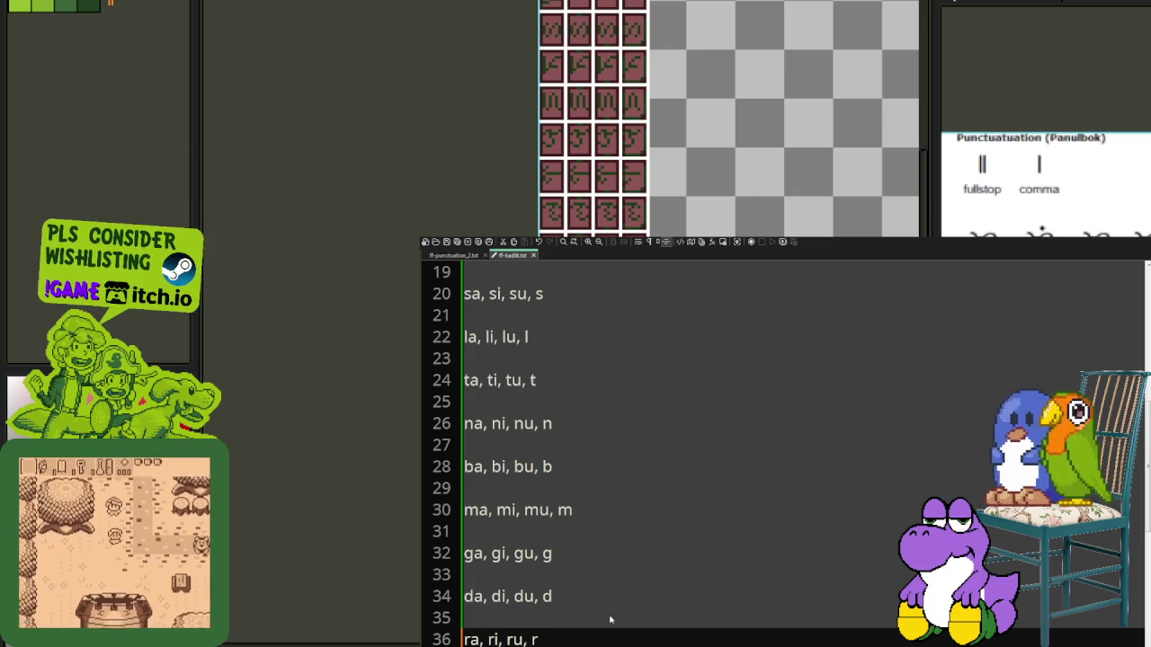
{"action": "key", "text": "Return"}
{"action": "key", "text": "Return"}
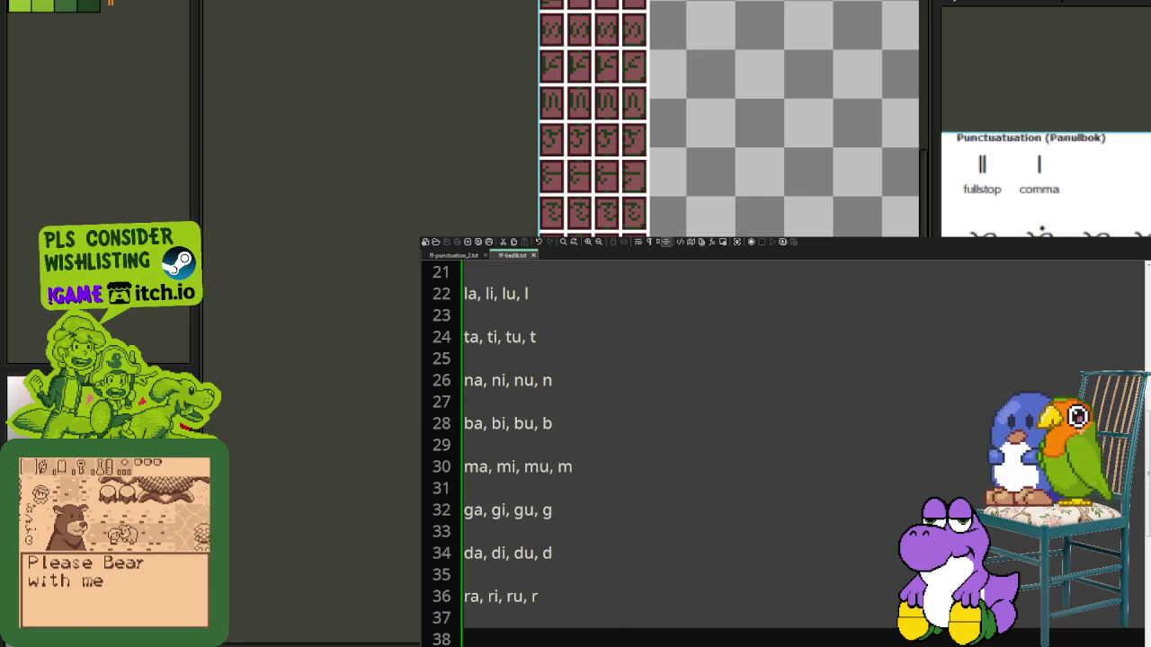
Step: Add the 'ya, yi, yu, y' row, removing the extra trailing a
{"action": "scroll", "coordinate": [531, 116], "scroll_direction": "up", "scroll_amount": 1}
{"action": "scroll", "coordinate": [530, 116], "scroll_direction": "up", "scroll_amount": 1}
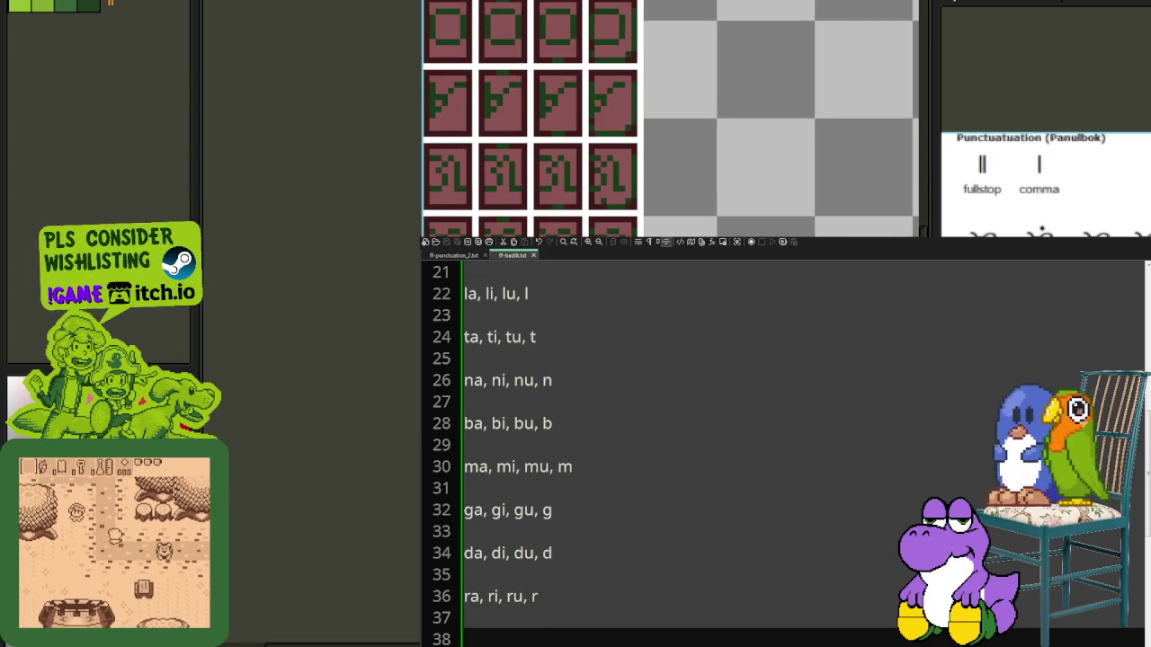
{"action": "scroll", "coordinate": [531, 117], "scroll_direction": "down", "scroll_amount": 1}
{"action": "type", "text": "ya, yi, yu, ya"}
{"action": "key", "text": "Return"}
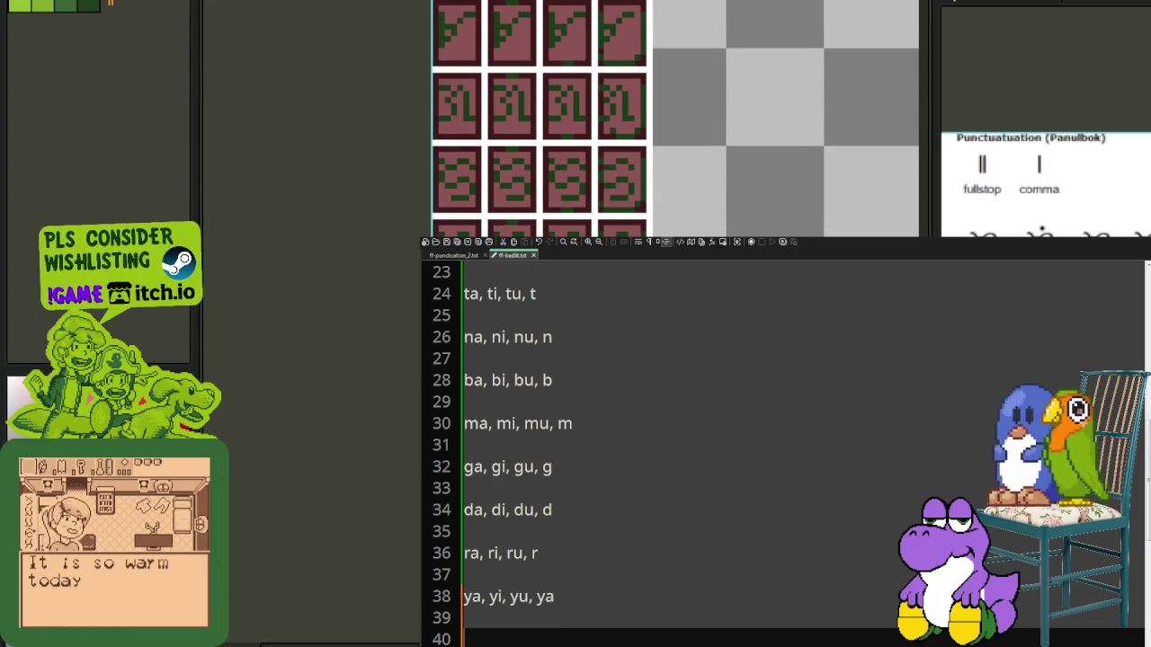
{"action": "key", "text": "BackSpace"}
{"action": "key", "text": "BackSpace"}
{"action": "key", "text": "BackSpace"}
{"action": "key", "text": "Return"}
{"action": "key", "text": "Return"}
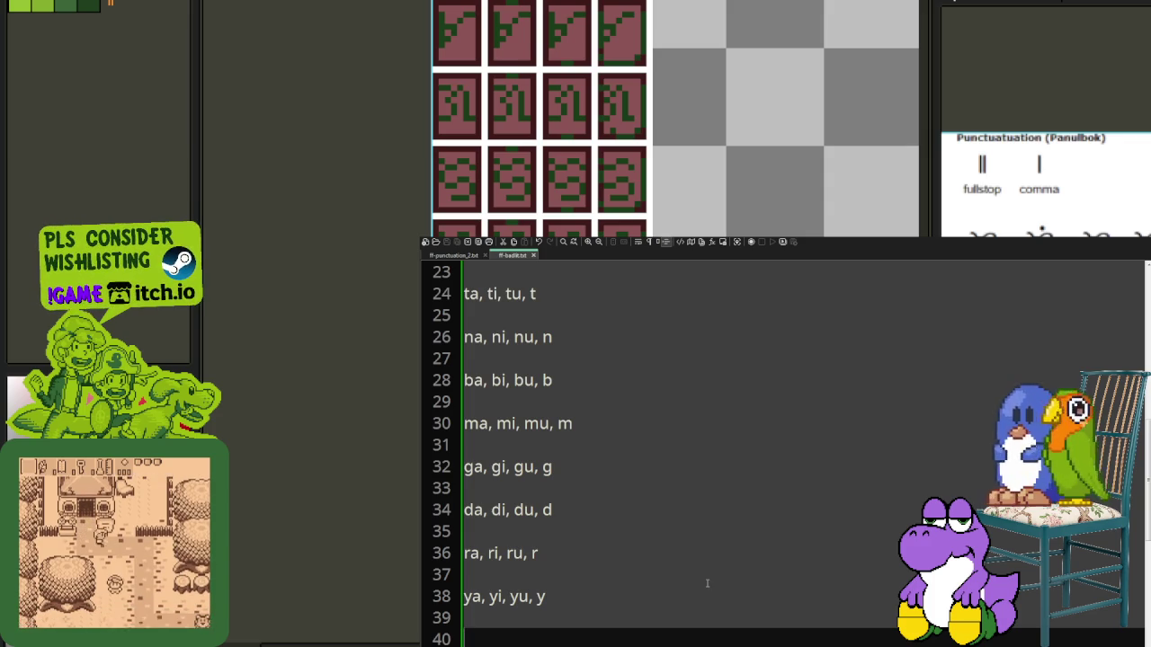
Step: Add the 'nga, ngi, ngu, ng' row, correcting the mistyped gi
{"action": "type", "text": "nga, gi,"}
{"action": "key", "text": "BackSpace"}
{"action": "key", "text": "BackSpace"}
{"action": "key", "text": "BackSpace"}
{"action": "type", "text": "n"}
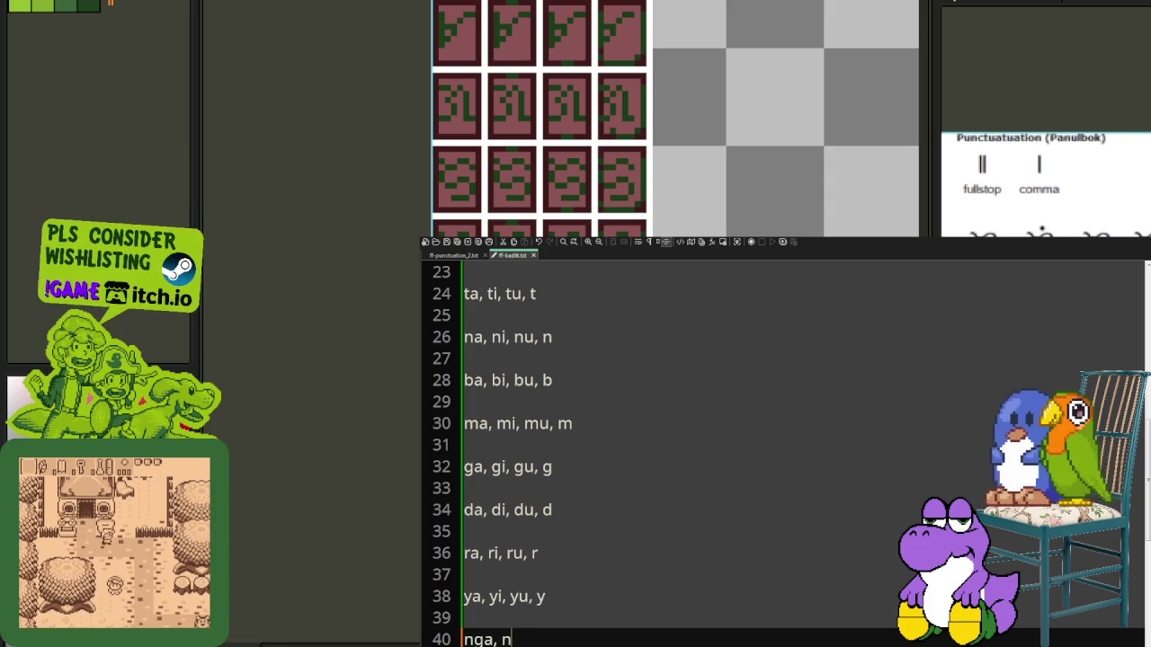
{"action": "type", "text": "gi, ngu, ng"}
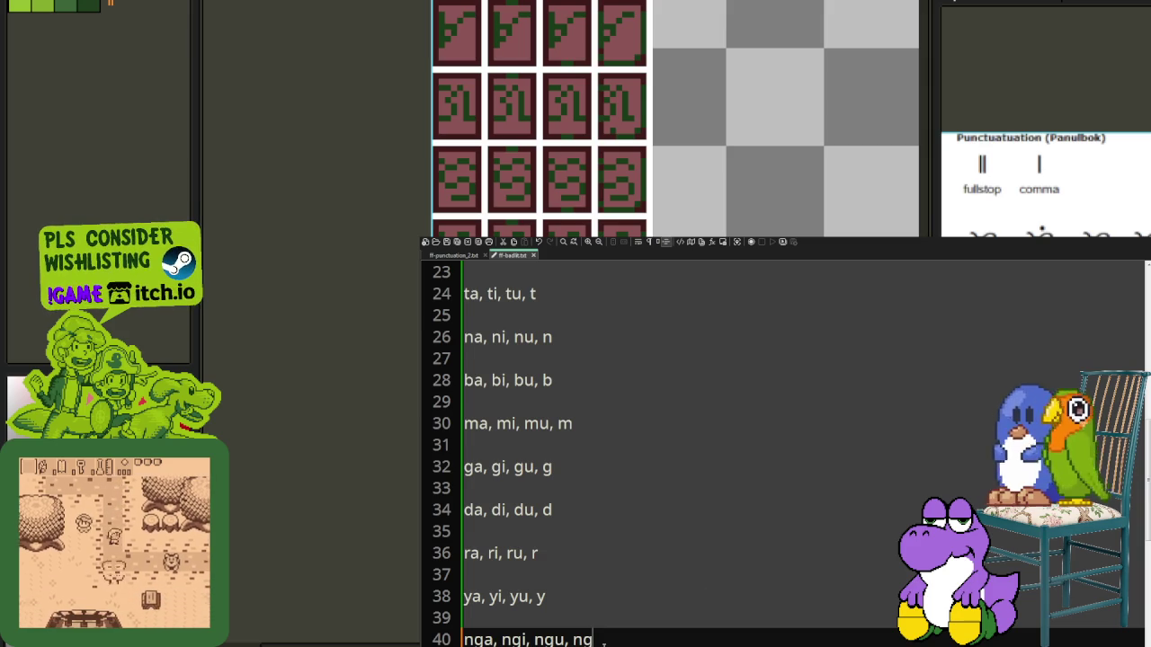
{"action": "key", "text": "Return"}
{"action": "key", "text": "Return"}
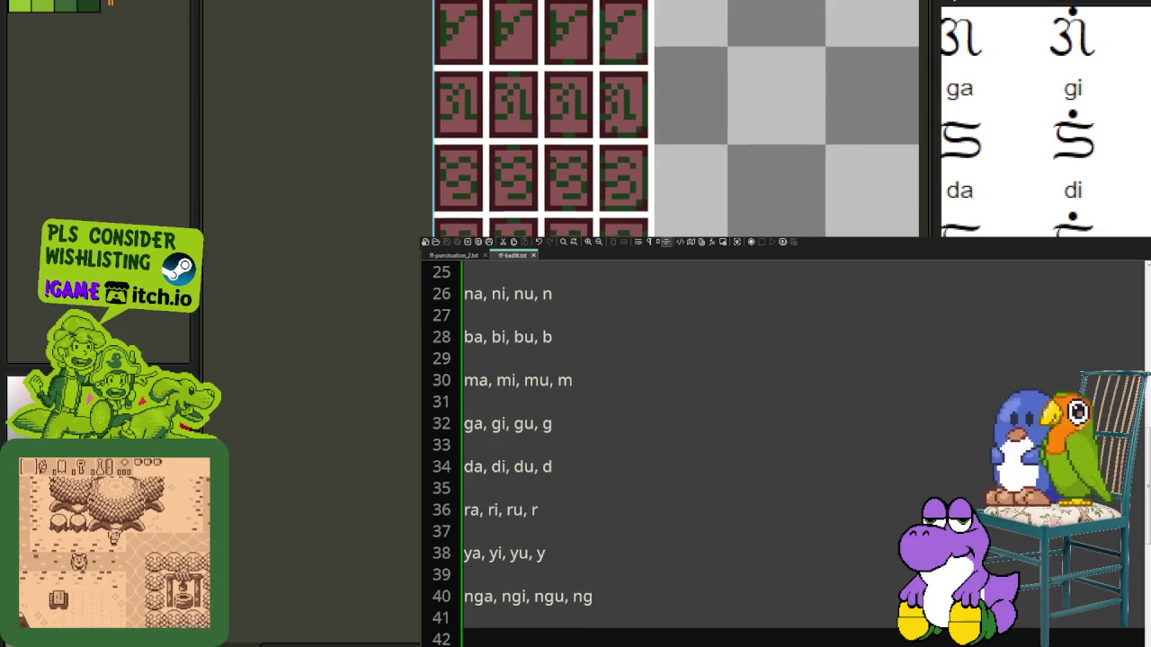
Step: Add the final 'wa, wi, wu, w' row and review the list
{"action": "type", "text": "wa, w"}
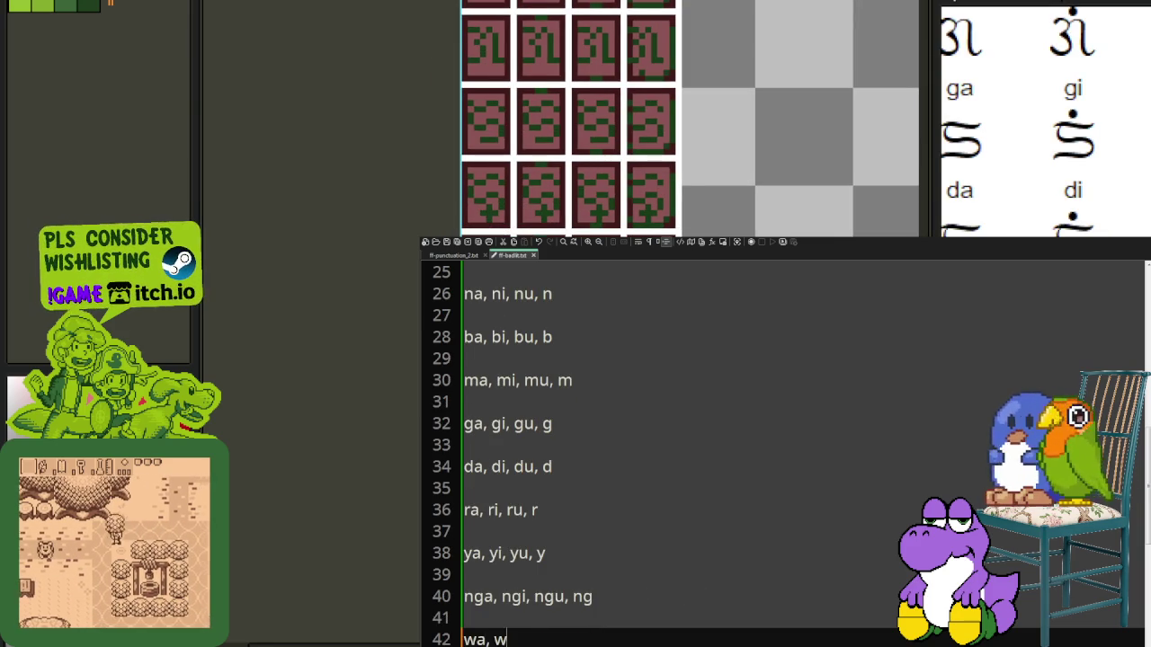
{"action": "type", "text": "i, wu, w"}
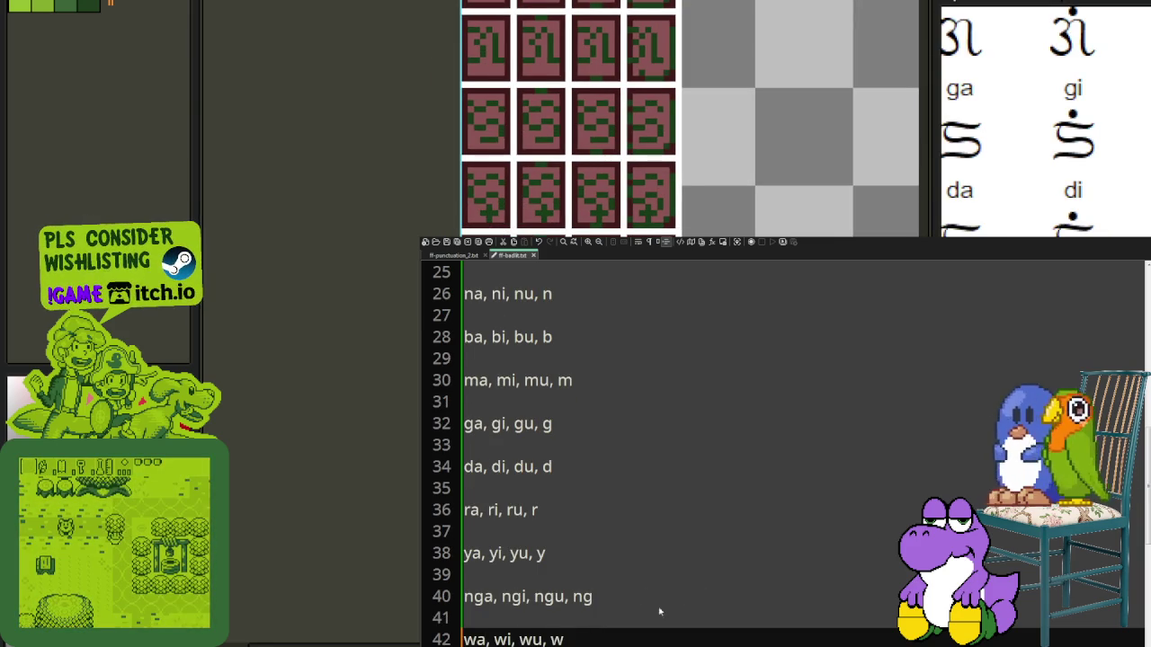
{"action": "scroll", "coordinate": [596, 444], "scroll_direction": "down", "scroll_amount": 4}
{"action": "scroll", "coordinate": [606, 432], "scroll_direction": "up", "scroll_amount": 2}
{"action": "scroll", "coordinate": [605, 434], "scroll_direction": "up", "scroll_amount": 6}
{"action": "scroll", "coordinate": [605, 434], "scroll_direction": "down", "scroll_amount": 1}
{"action": "scroll", "coordinate": [570, 419], "scroll_direction": "down", "scroll_amount": 3}
{"action": "scroll", "coordinate": [554, 521], "scroll_direction": "up", "scroll_amount": 2}
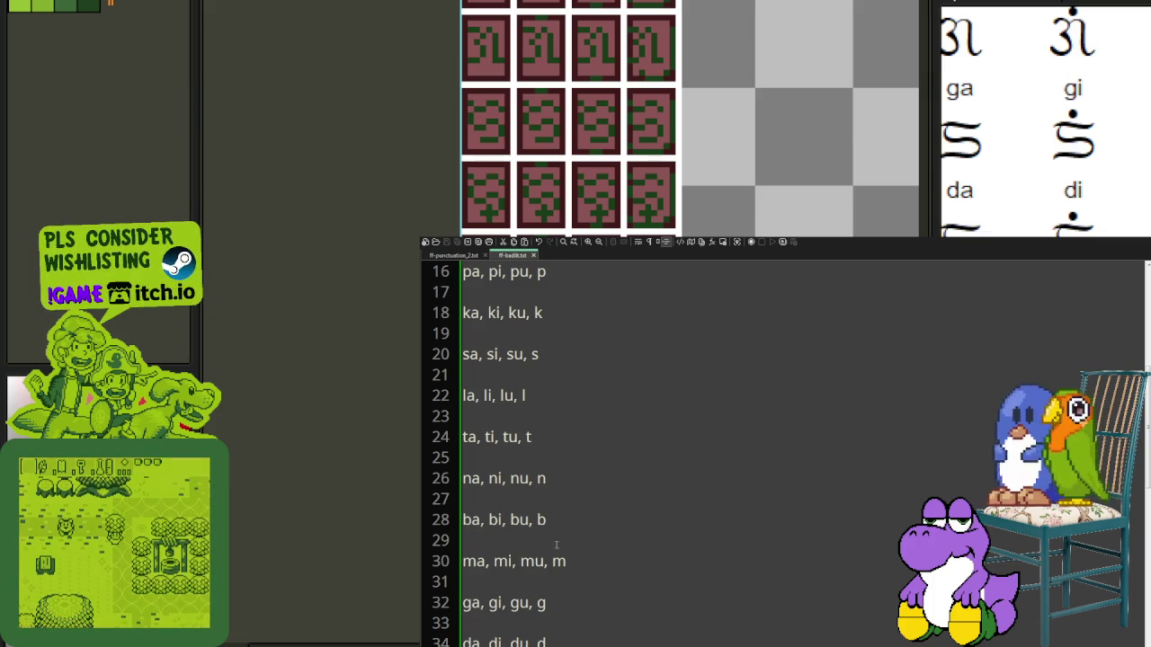
Step: Write F0000 on new lines above the a and i vowel entries
{"action": "scroll", "coordinate": [576, 537], "scroll_direction": "up", "scroll_amount": 5}
{"action": "left_click", "coordinate": [463, 401]}
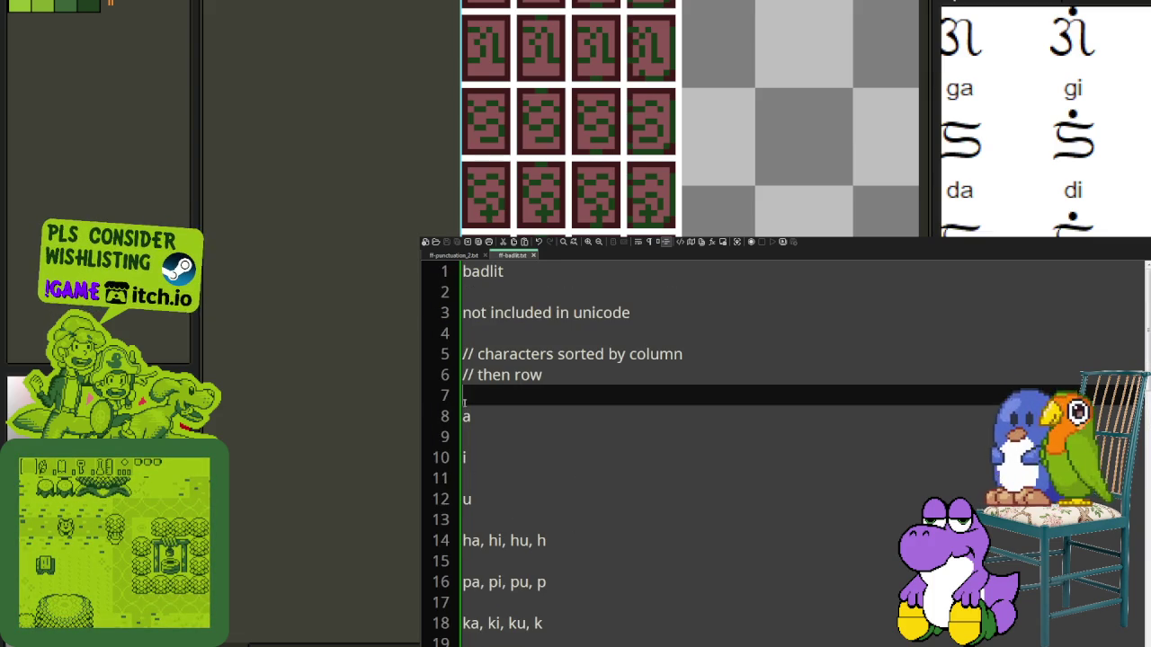
{"action": "key", "text": "Return"}
{"action": "type", "text": "F0000"}
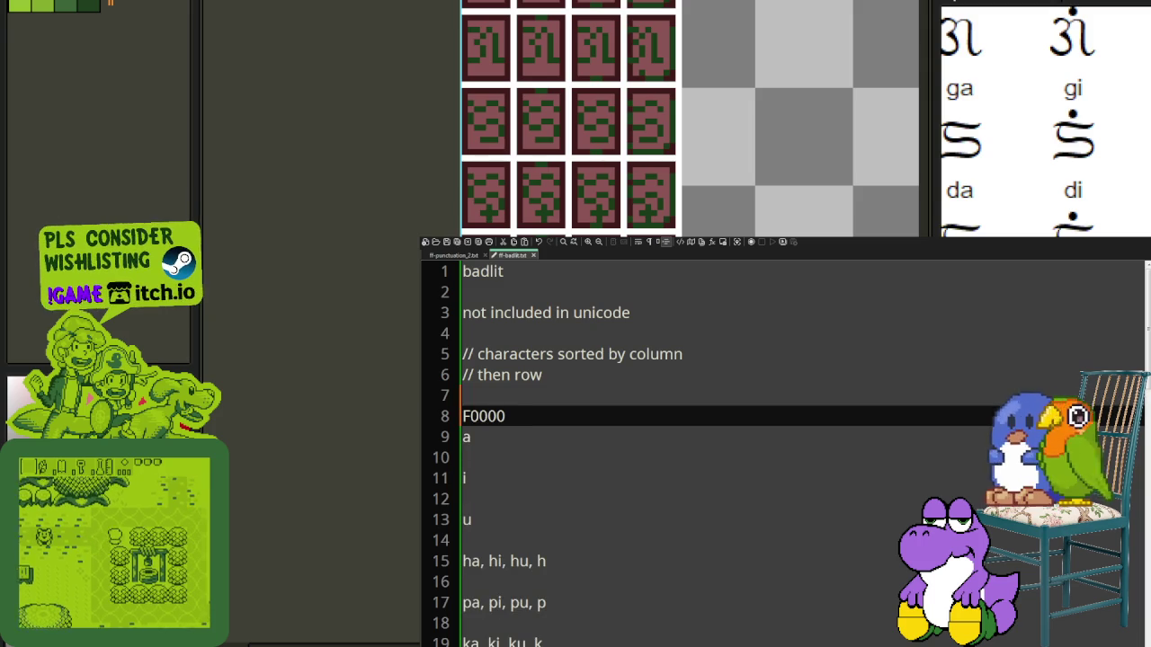
{"action": "key", "text": "Down"}
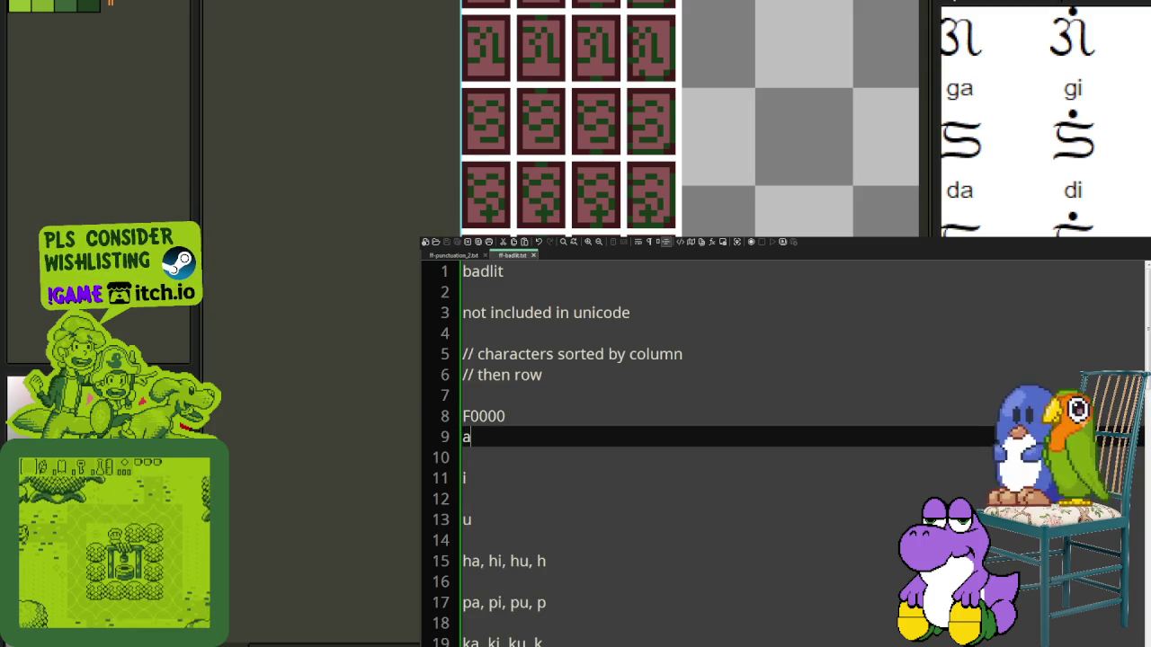
{"action": "key", "text": "Down"}
{"action": "type", "text": "F0000"}
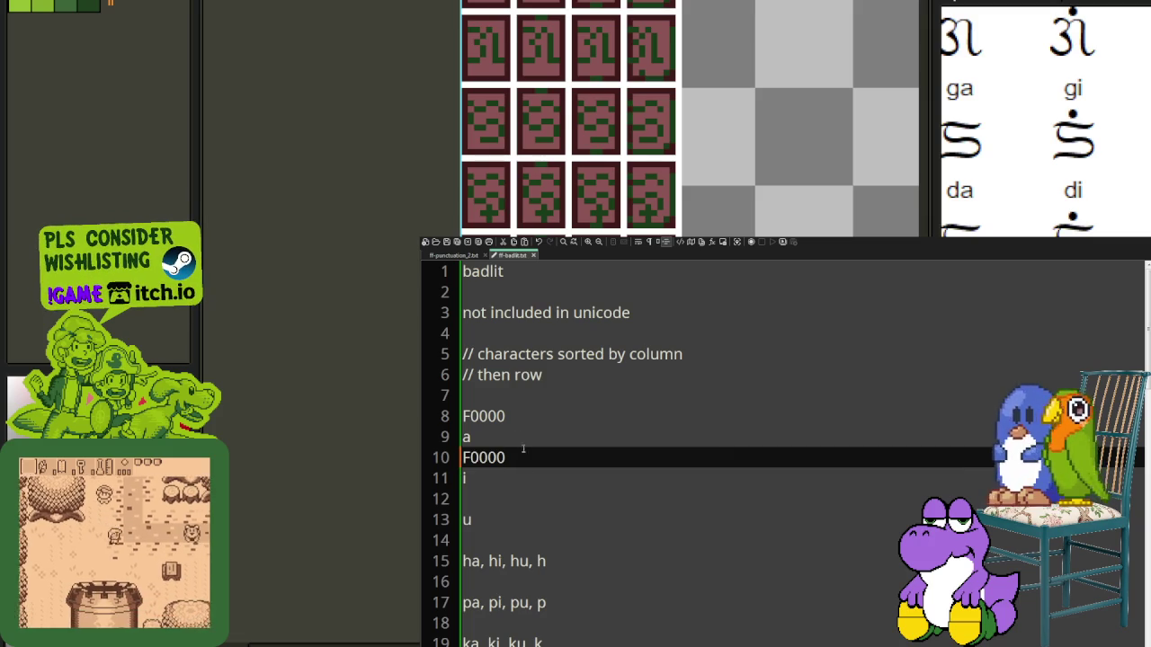
{"action": "left_click", "coordinate": [466, 409]}
Step: Insert blank lines above the first F0000 and enter 1700 there
{"action": "key", "text": "Return"}
{"action": "key", "text": "Up"}
{"action": "type", "text": "7"}
{"action": "key", "text": "BackSpace"}
{"action": "type", "text": "170"}
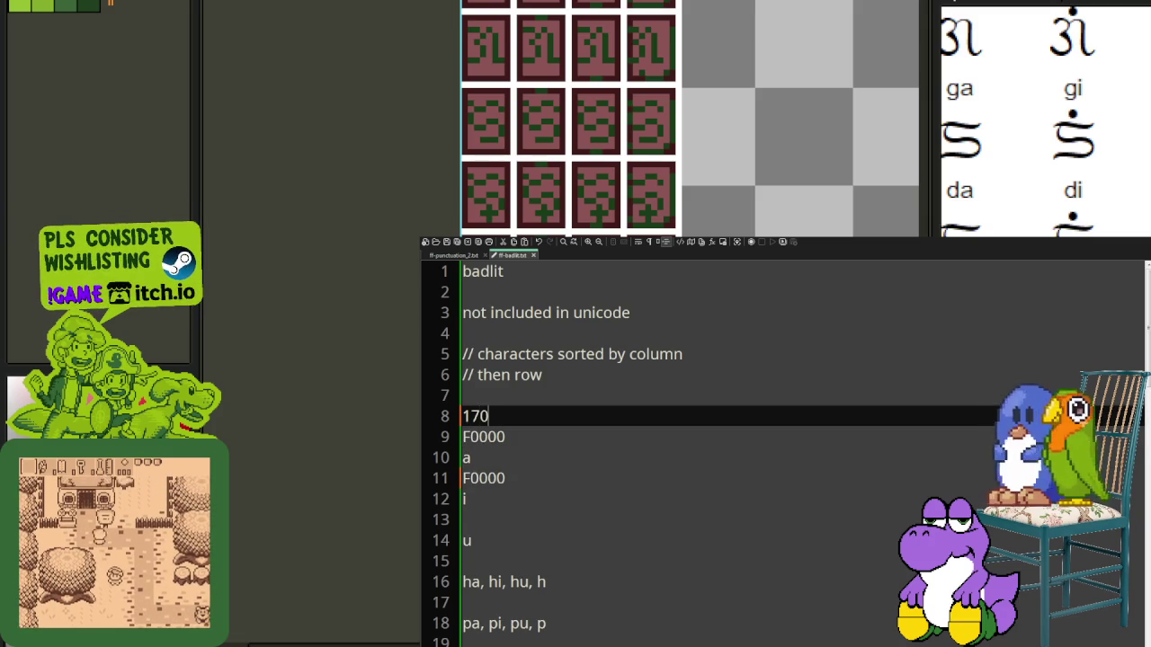
{"action": "type", "text": "0"}
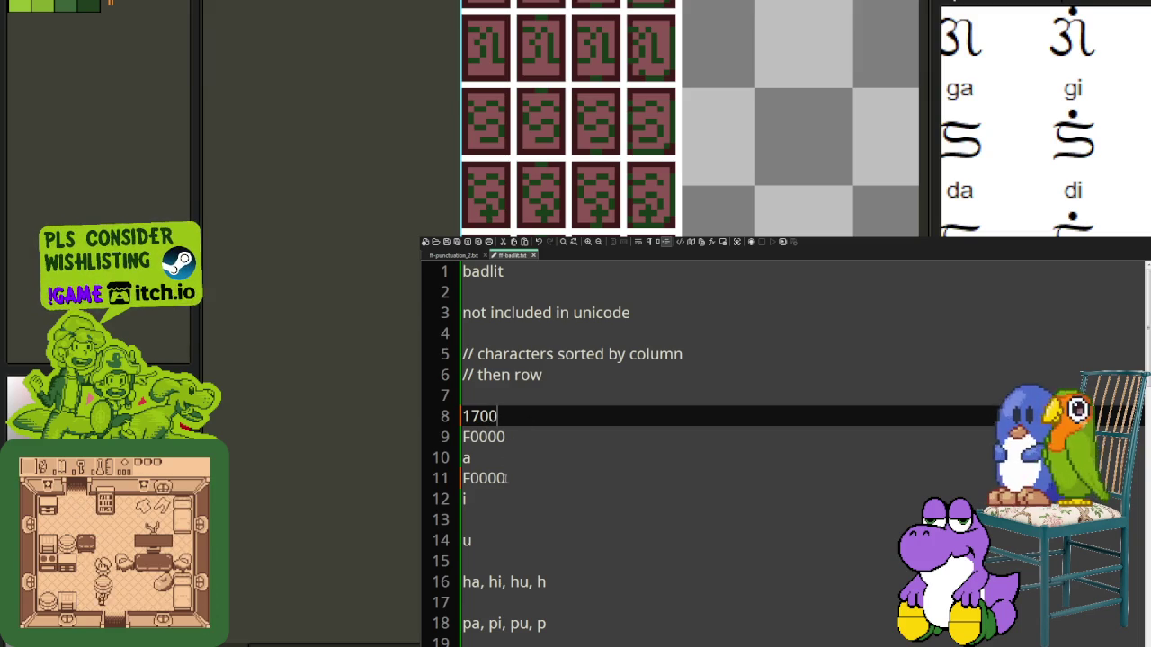
Step: Relabel the codepoint above i as F0001 and clear the stray 1700 line
{"action": "key", "text": "Down"}
{"action": "key", "text": "Down"}
{"action": "key", "text": "Down"}
{"action": "key", "text": "Delete"}
{"action": "type", "text": "1"}
{"action": "key", "text": "Home"}
{"action": "key", "text": "Return"}
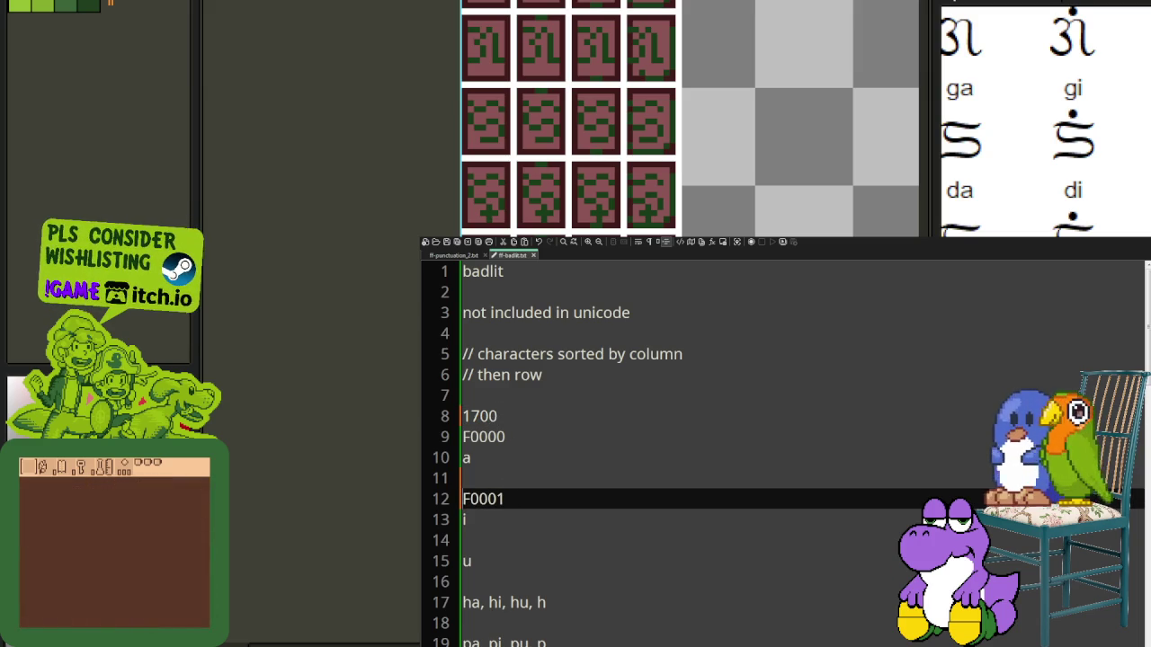
{"action": "key", "text": "Up"}
{"action": "key", "text": "Up"}
{"action": "key", "text": "Up"}
{"action": "key", "text": "Up"}
{"action": "key", "text": "shift+End"}
{"action": "key", "text": "Delete"}
{"action": "key", "text": "Down"}
{"action": "key", "text": "Down"}
Step: Copy F0001 onto a new line above u and change it to F0002
{"action": "key", "text": "Down"}
{"action": "key", "text": "Down"}
{"action": "key", "text": "Down"}
{"action": "key", "text": "Down"}
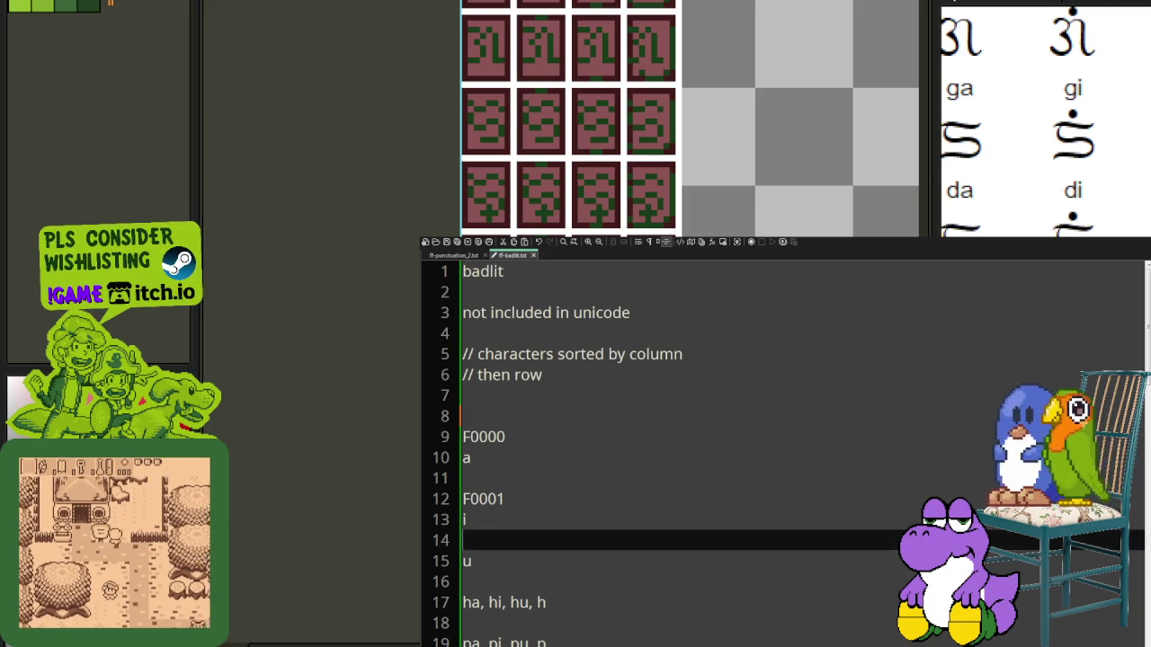
{"action": "key", "text": "Up"}
{"action": "key", "text": "Up"}
{"action": "key", "text": "shift+End"}
{"action": "key", "text": "ctrl+c"}
{"action": "key", "text": "Down"}
{"action": "key", "text": "Down"}
{"action": "key", "text": "Down"}
{"action": "key", "text": "Home"}
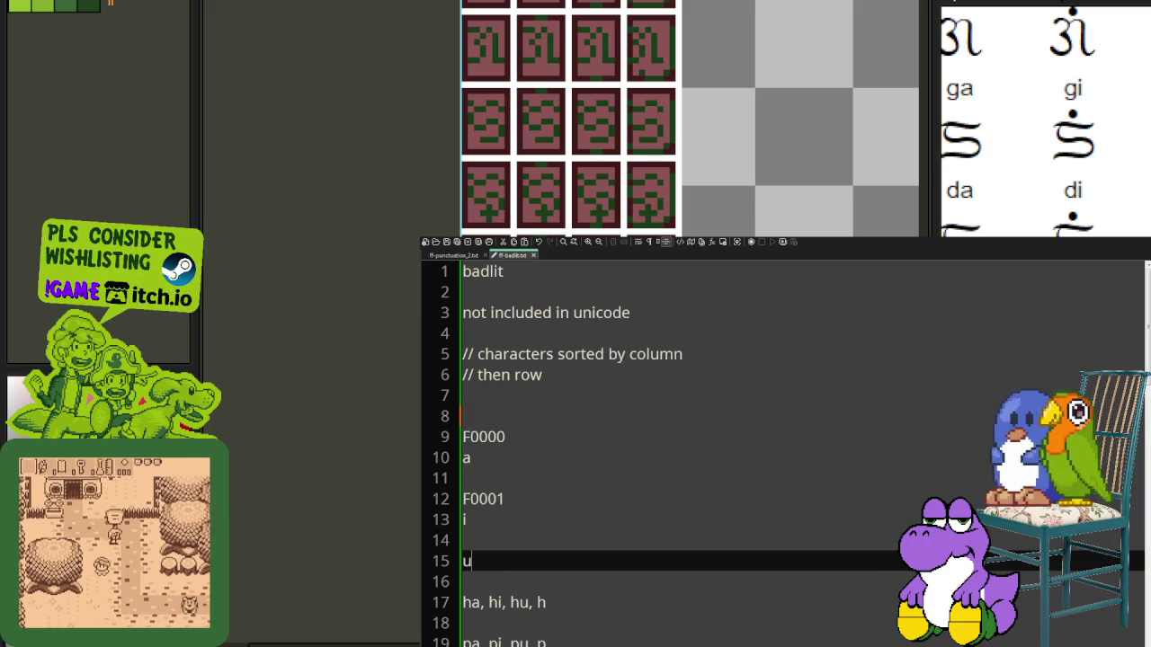
{"action": "key", "text": "Return"}
{"action": "key", "text": "Up"}
{"action": "key", "text": "ctrl+v"}
{"action": "key", "text": "BackSpace"}
{"action": "type", "text": "2"}
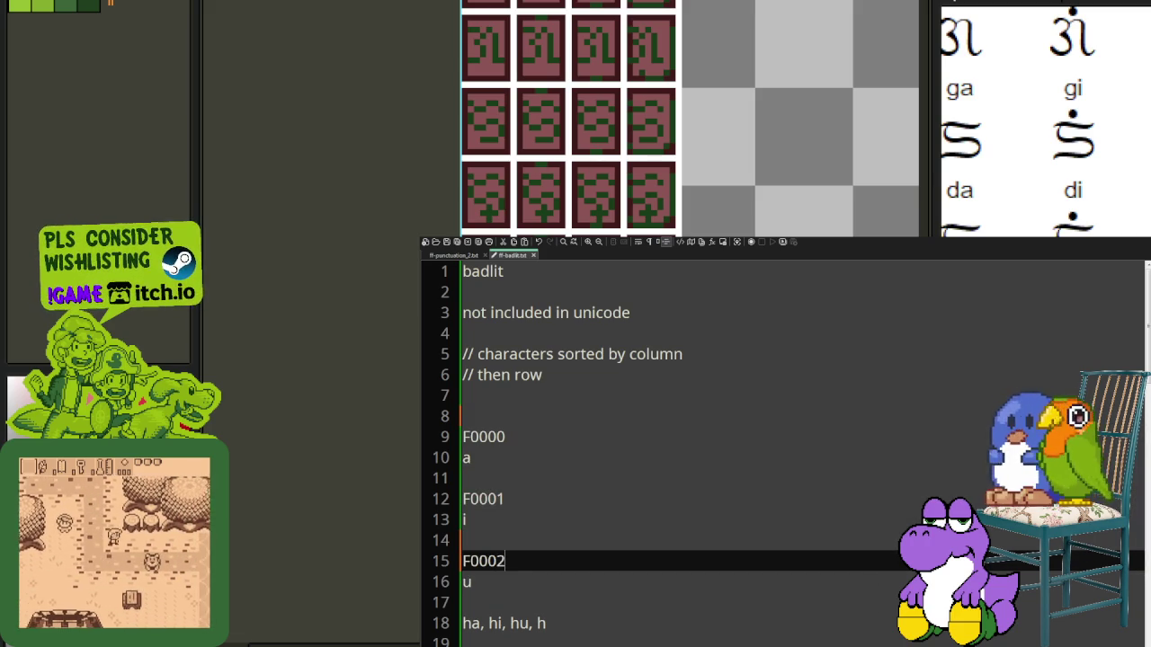
{"action": "scroll", "coordinate": [526, 528], "scroll_direction": "down", "scroll_amount": 1}
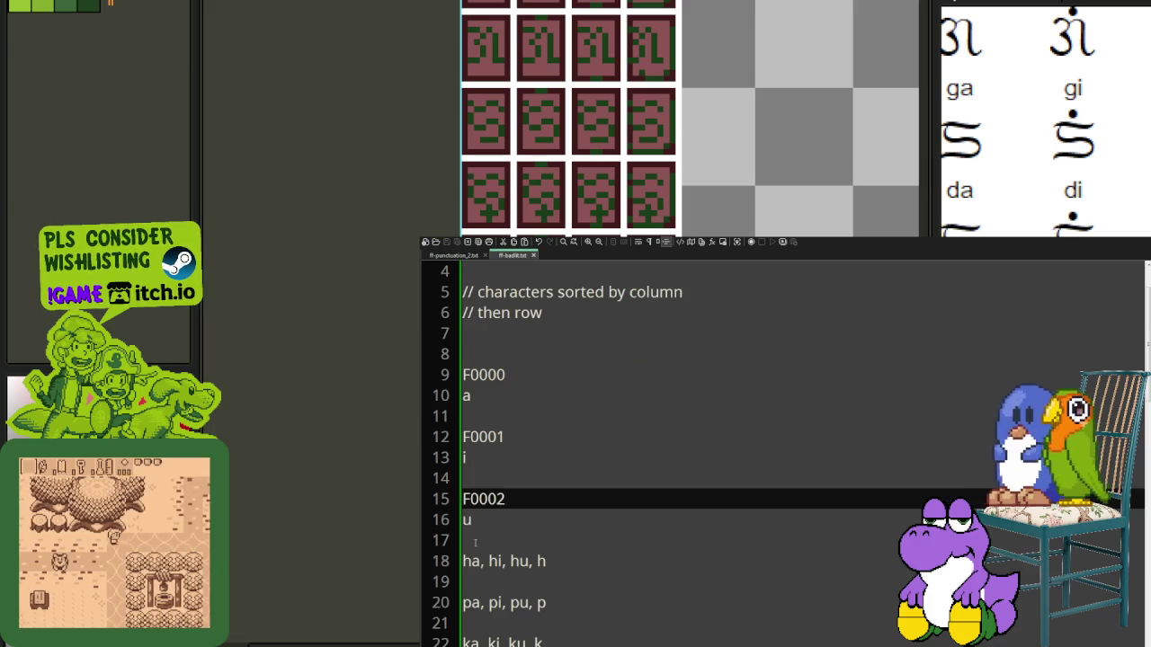
Step: Add codepoint F0003 above the ha row and copy it
{"action": "left_click", "coordinate": [490, 542]}
{"action": "key", "text": "Return"}
{"action": "key", "text": "ctrl+v"}
{"action": "key", "text": "BackSpace"}
{"action": "type", "text": "3"}
{"action": "key", "text": "Home"}
{"action": "key", "text": "shift+Right"}
{"action": "key", "text": "shift+Right"}
{"action": "key", "text": "shift+Right"}
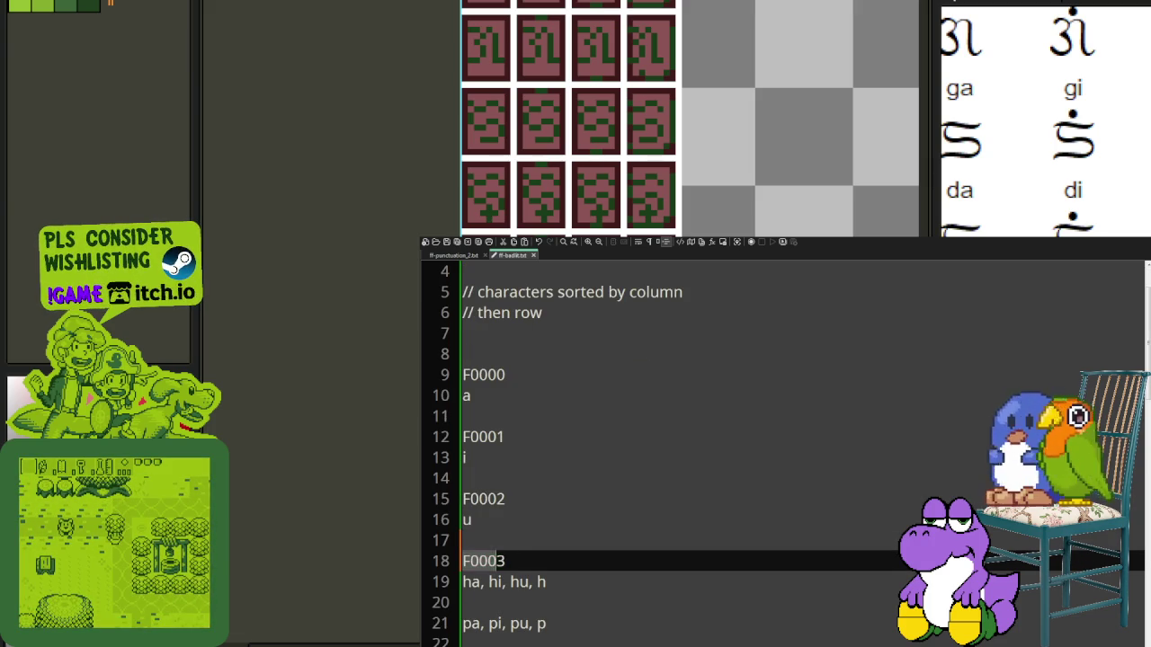
{"action": "key", "text": "shift+Right"}
{"action": "key", "text": "ctrl+c"}
Step: Add codepoints F0004, F0005 and F0006 above the pa, ka and sa rows
{"action": "scroll", "coordinate": [492, 543], "scroll_direction": "down", "scroll_amount": 2}
{"action": "key", "text": "Down"}
{"action": "key", "text": "Down"}
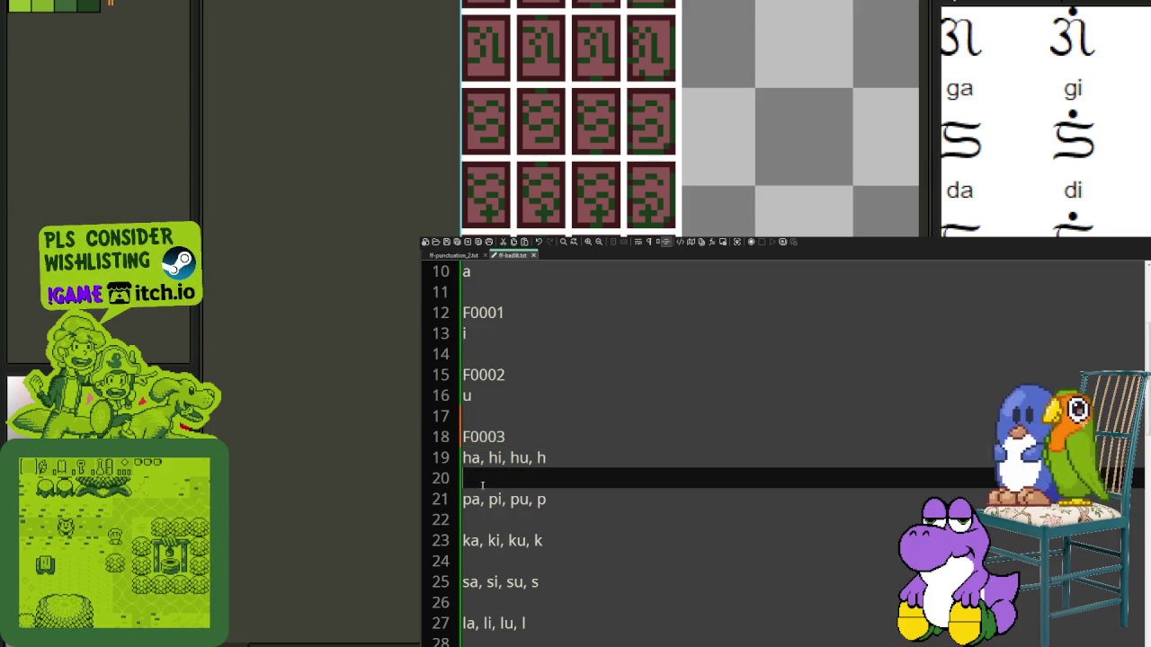
{"action": "key", "text": "Return"}
{"action": "key", "text": "ctrl+v"}
{"action": "key", "text": "BackSpace"}
{"action": "type", "text": "4"}
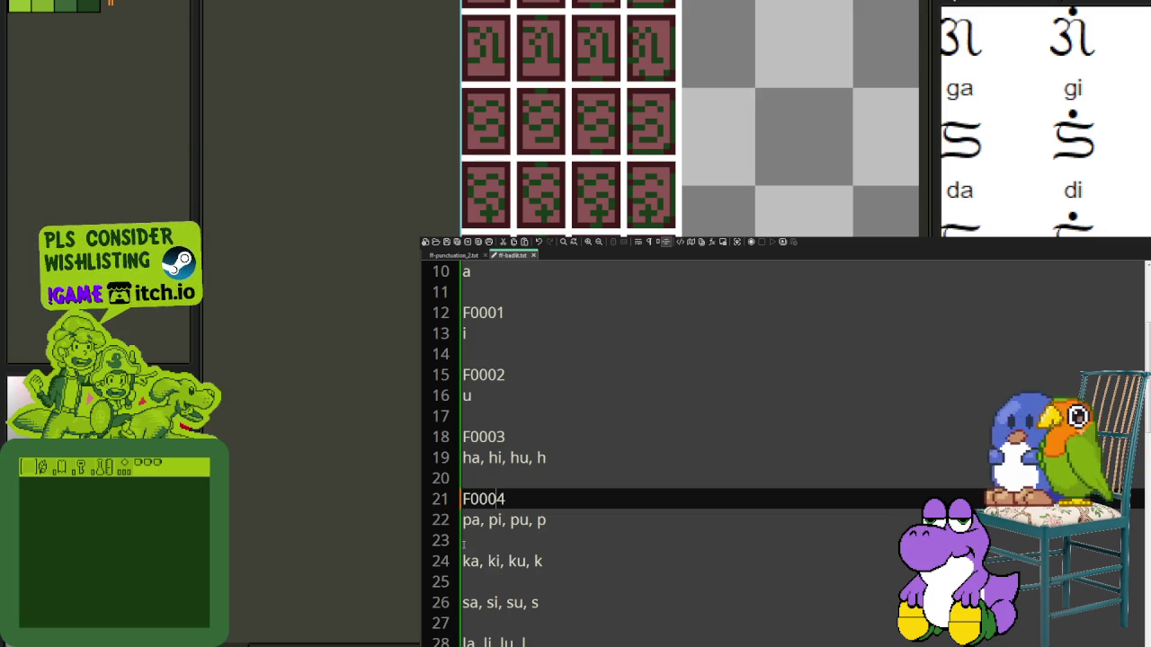
{"action": "key", "text": "Down"}
{"action": "key", "text": "Down"}
{"action": "key", "text": "Return"}
{"action": "type", "text": "F000"}
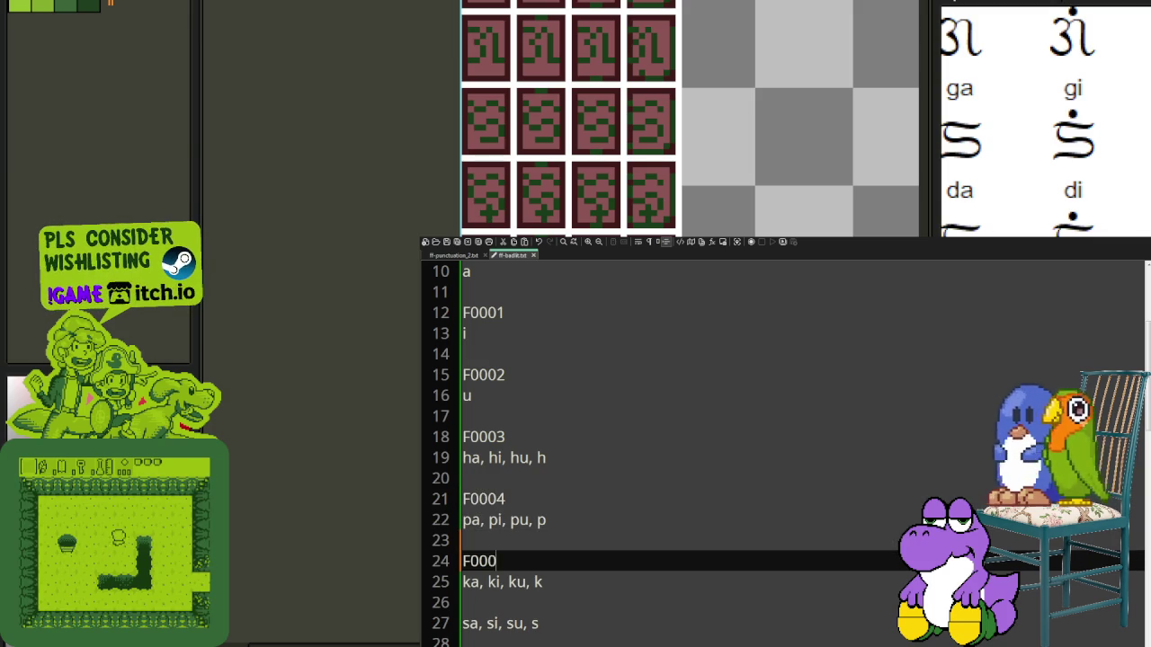
{"action": "type", "text": "5"}
{"action": "key", "text": "Down"}
{"action": "key", "text": "Down"}
{"action": "key", "text": "Return"}
{"action": "type", "text": "F0006"}
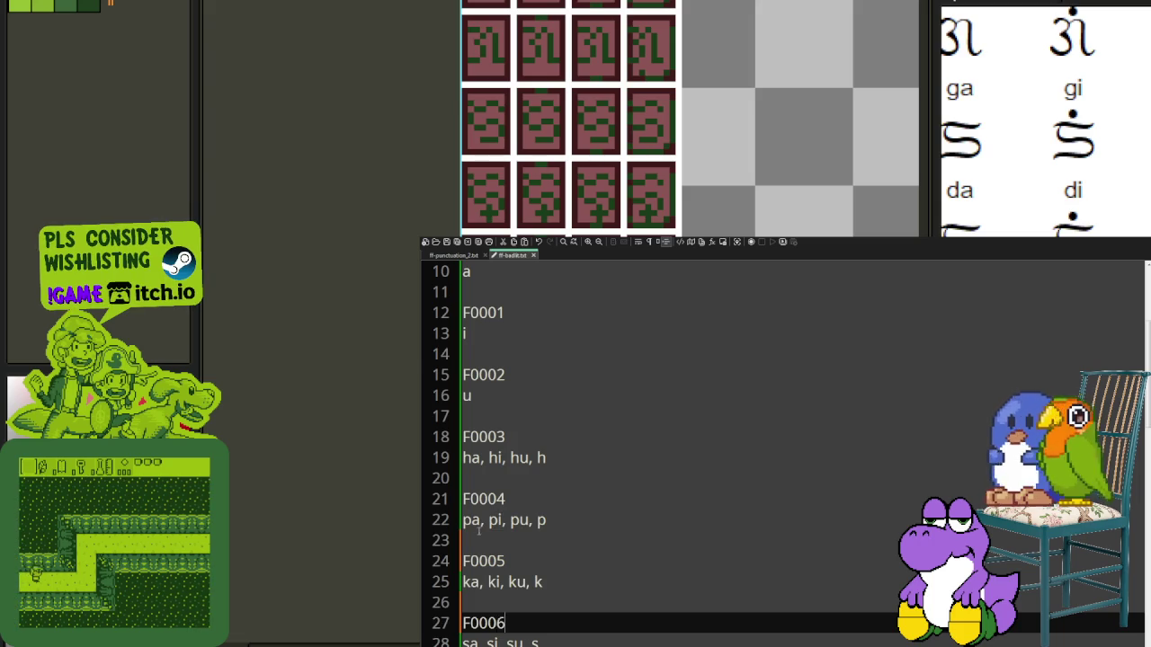
Step: Add F0007 above la, removing the extra blank line, and F0008 above ta
{"action": "scroll", "coordinate": [472, 545], "scroll_direction": "down", "scroll_amount": 2}
{"action": "left_click", "coordinate": [472, 539]}
{"action": "key", "text": "Return"}
{"action": "key", "text": "Return"}
{"action": "type", "text": "F0007"}
{"action": "key", "text": "Home"}
{"action": "key", "text": "BackSpace"}
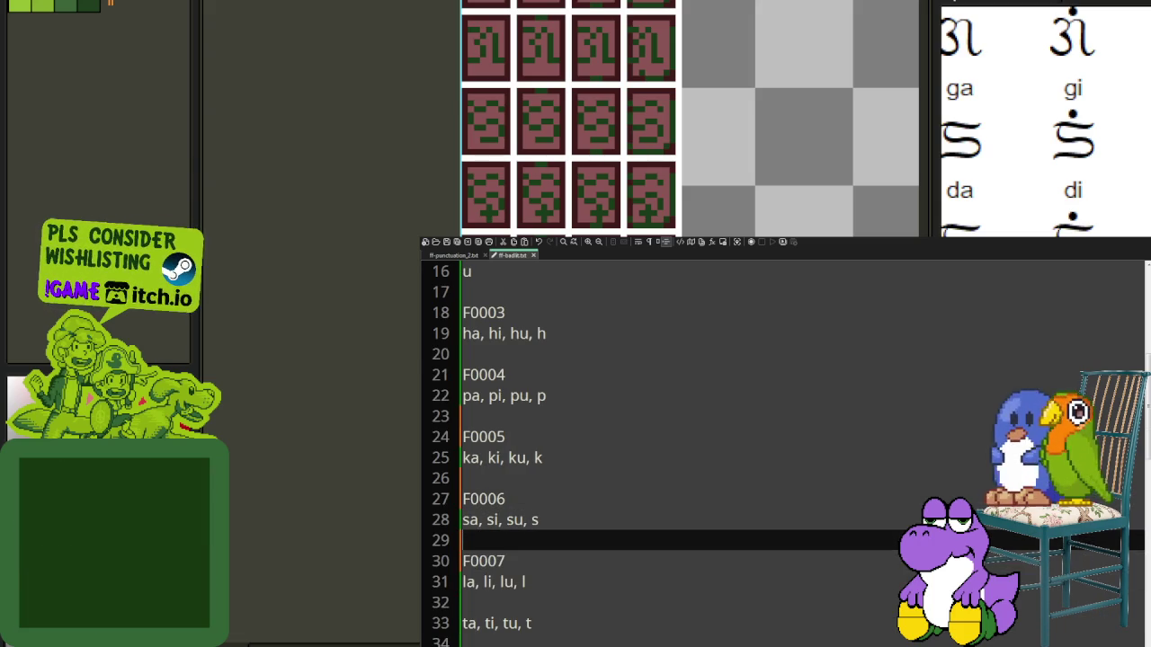
{"action": "left_click", "coordinate": [466, 603]}
{"action": "key", "text": "Return"}
{"action": "type", "text": "F000"}
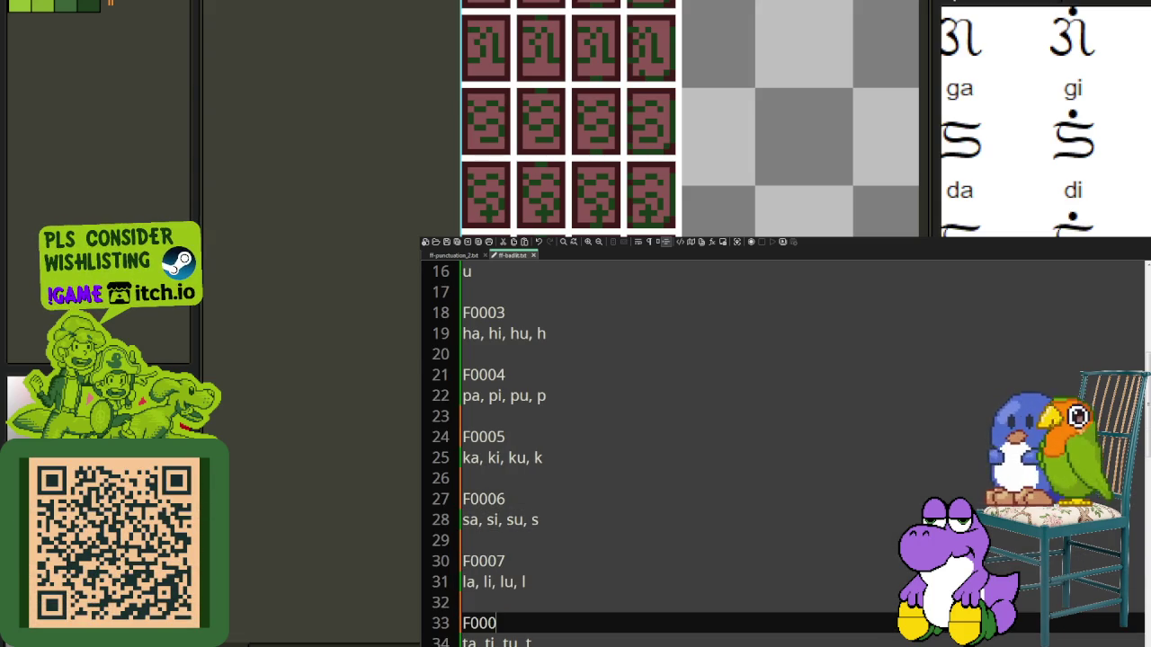
{"action": "type", "text": "8"}
Step: Add codepoints F0009, F000A and F000B above the na, ba and ma rows
{"action": "scroll", "coordinate": [782, 450], "scroll_direction": "down", "scroll_amount": 2}
{"action": "key", "text": "Down"}
{"action": "key", "text": "Down"}
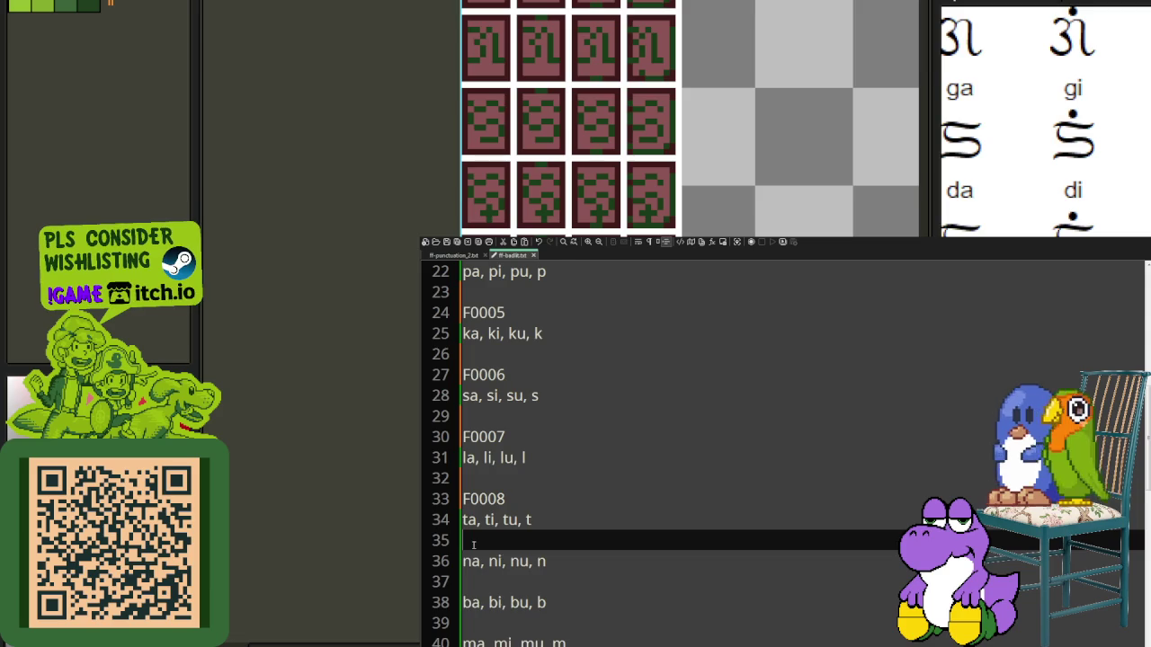
{"action": "key", "text": "Return"}
{"action": "type", "text": "F0009"}
{"action": "key", "text": "Down"}
{"action": "key", "text": "Down"}
{"action": "key", "text": "Return"}
{"action": "type", "text": "F000A"}
{"action": "scroll", "coordinate": [515, 591], "scroll_direction": "down", "scroll_amount": 2}
{"action": "key", "text": "Down"}
{"action": "key", "text": "Down"}
{"action": "key", "text": "Return"}
{"action": "type", "text": "F000B"}
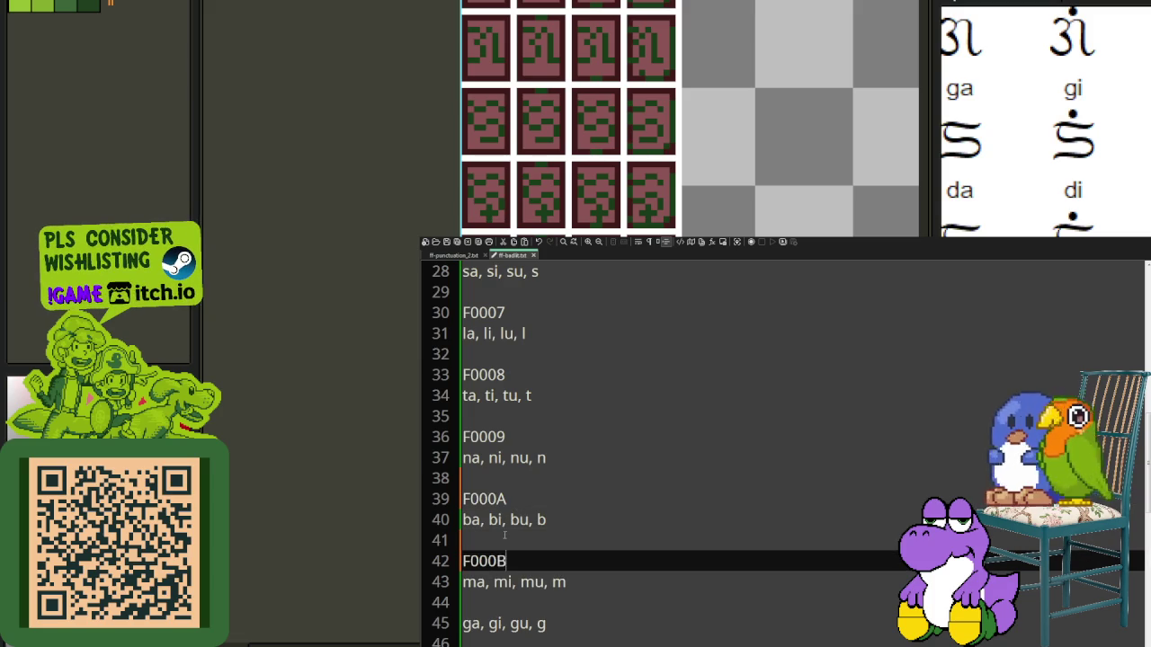
Step: Add codepoints F000C, D and F000E above the ga, da and ra rows
{"action": "scroll", "coordinate": [514, 590], "scroll_direction": "down", "scroll_amount": 1}
{"action": "key", "text": "Down"}
{"action": "key", "text": "Down"}
{"action": "key", "text": "Return"}
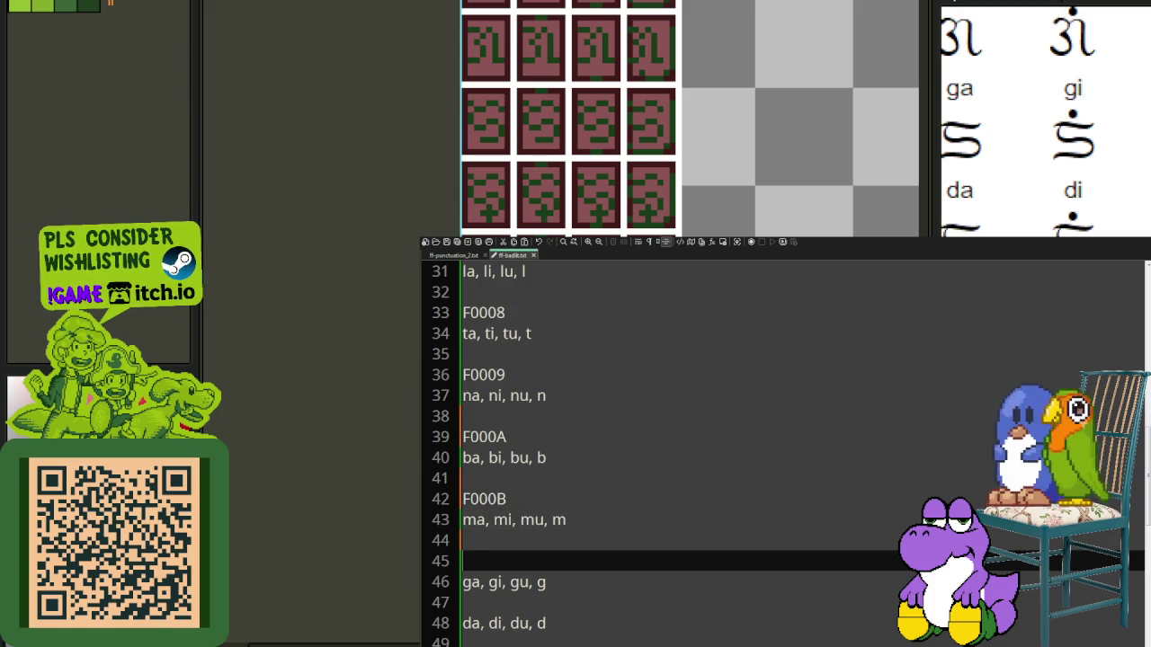
{"action": "type", "text": "F000C"}
{"action": "scroll", "coordinate": [477, 566], "scroll_direction": "down", "scroll_amount": 1}
{"action": "left_click", "coordinate": [472, 544]}
{"action": "key", "text": "Return"}
{"action": "type", "text": "D"}
{"action": "scroll", "coordinate": [472, 544], "scroll_direction": "down", "scroll_amount": 1}
{"action": "left_click", "coordinate": [484, 544]}
{"action": "key", "text": "Return"}
{"action": "type", "text": "F000"}
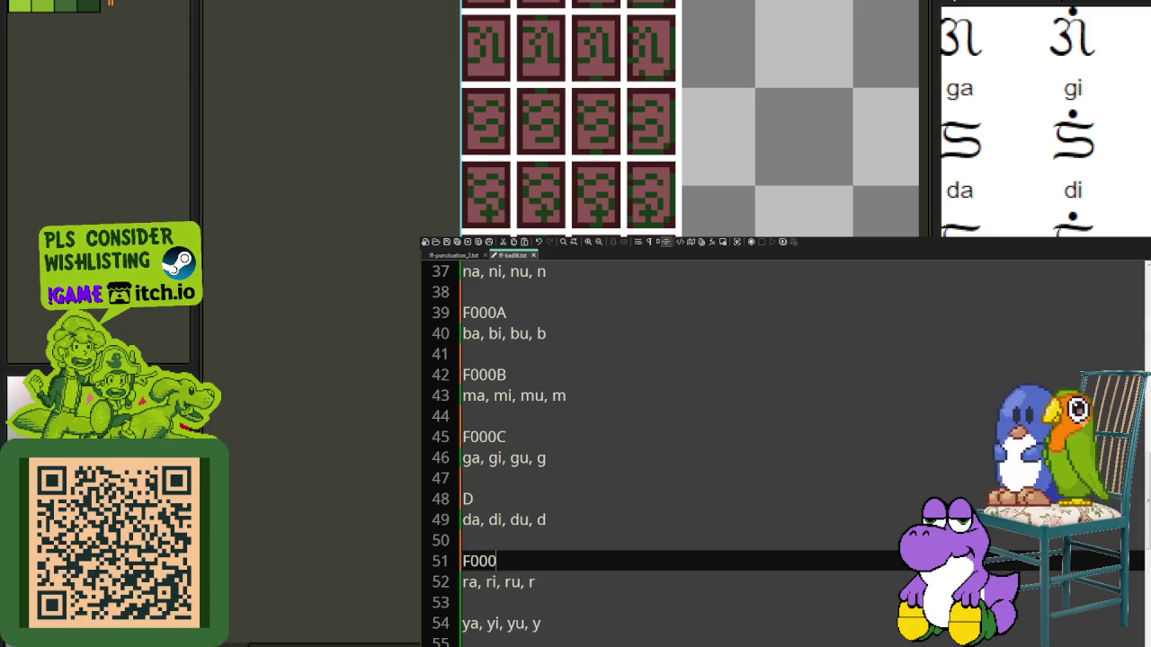
{"action": "type", "text": "E"}
Step: Open a line above the ya row and add codepoint F100 above the nga row
{"action": "scroll", "coordinate": [629, 449], "scroll_direction": "down", "scroll_amount": 1}
{"action": "left_click", "coordinate": [477, 540]}
{"action": "key", "text": "Return"}
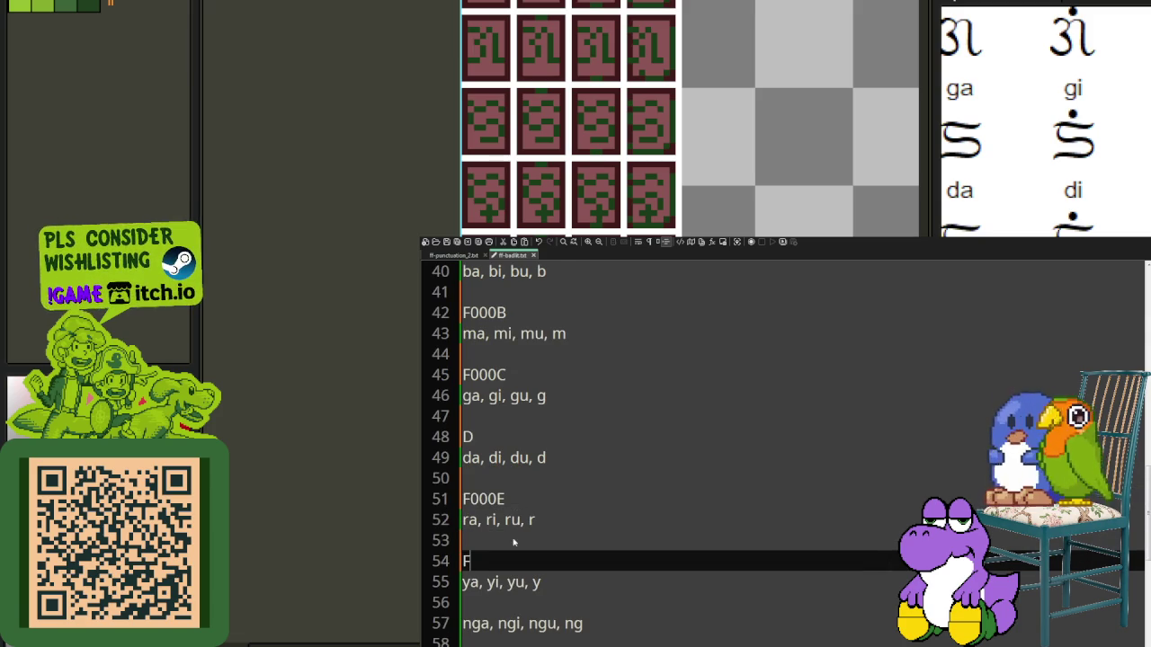
{"action": "left_click", "coordinate": [686, 527]}
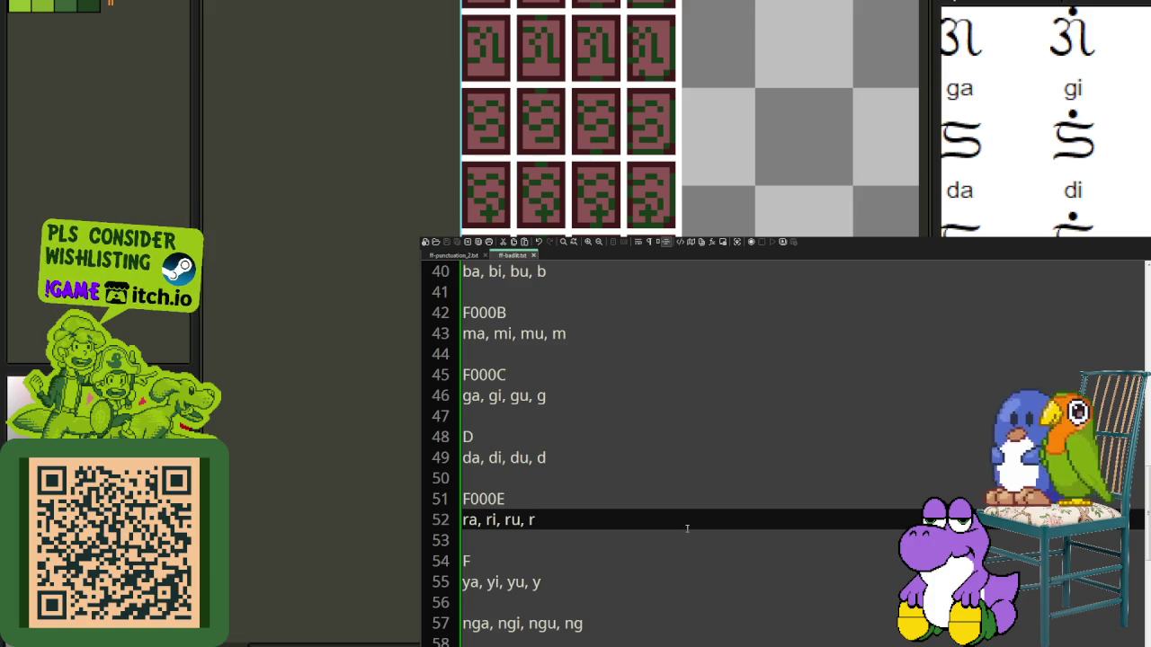
{"action": "left_click", "coordinate": [479, 602]}
{"action": "key", "text": "Return"}
{"action": "type", "text": "F000"}
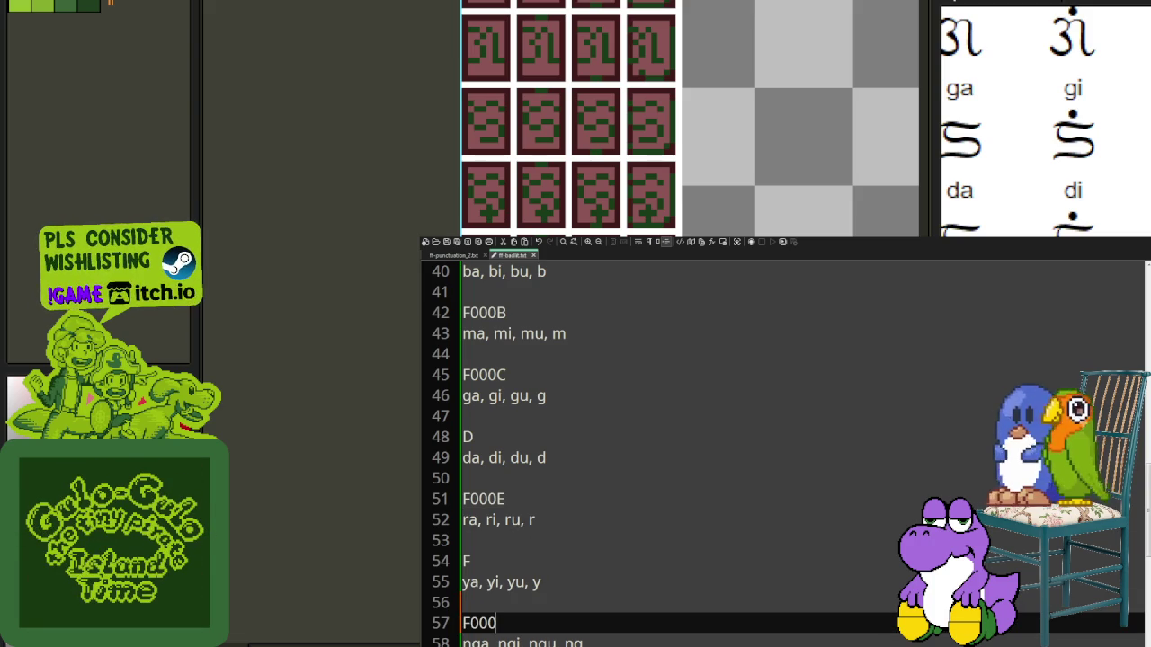
{"action": "key", "text": "Right"}
{"action": "key", "text": "Delete"}
{"action": "type", "text": "a"}
{"action": "key", "text": "BackSpace"}
{"action": "type", "text": "1"}
Step: Add codepoint F101 above the wa row
{"action": "scroll", "coordinate": [782, 449], "scroll_direction": "down", "scroll_amount": 2}
{"action": "key", "text": "Down"}
{"action": "key", "text": "Down"}
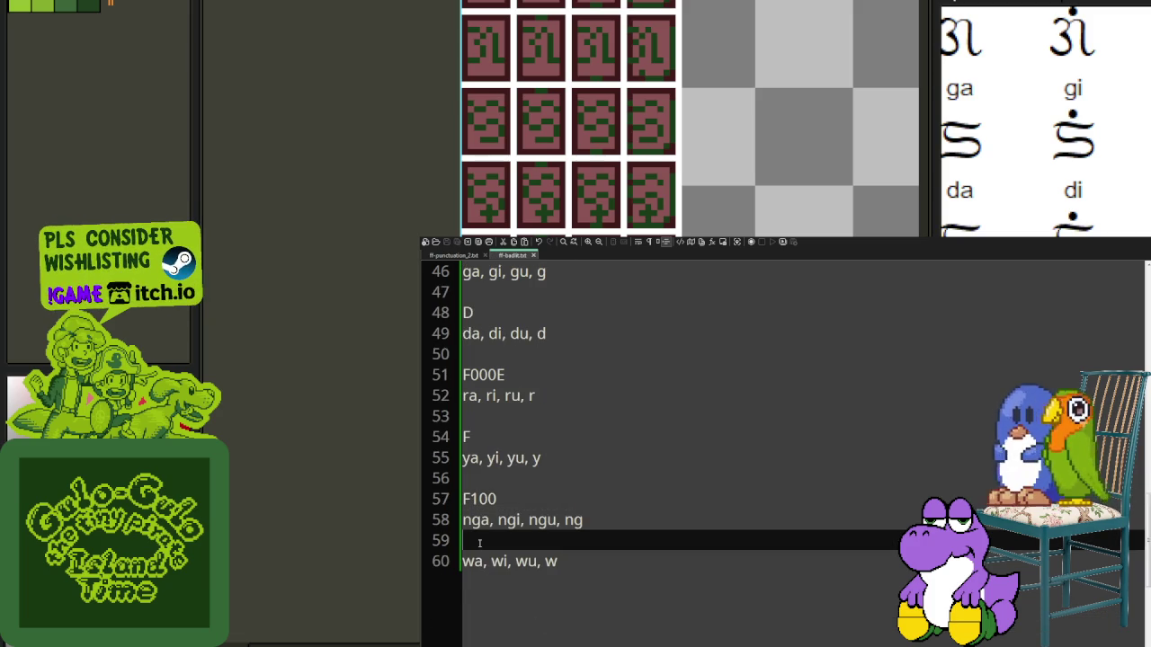
{"action": "key", "text": "Return"}
{"action": "type", "text": "F000"}
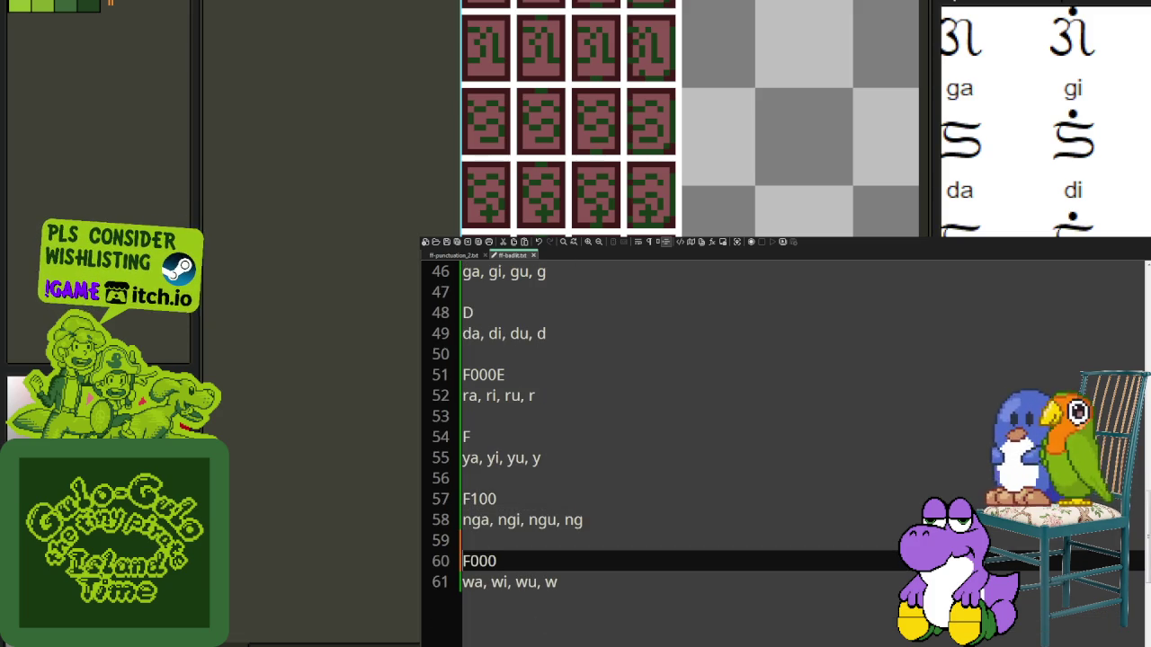
{"action": "key", "text": "Right"}
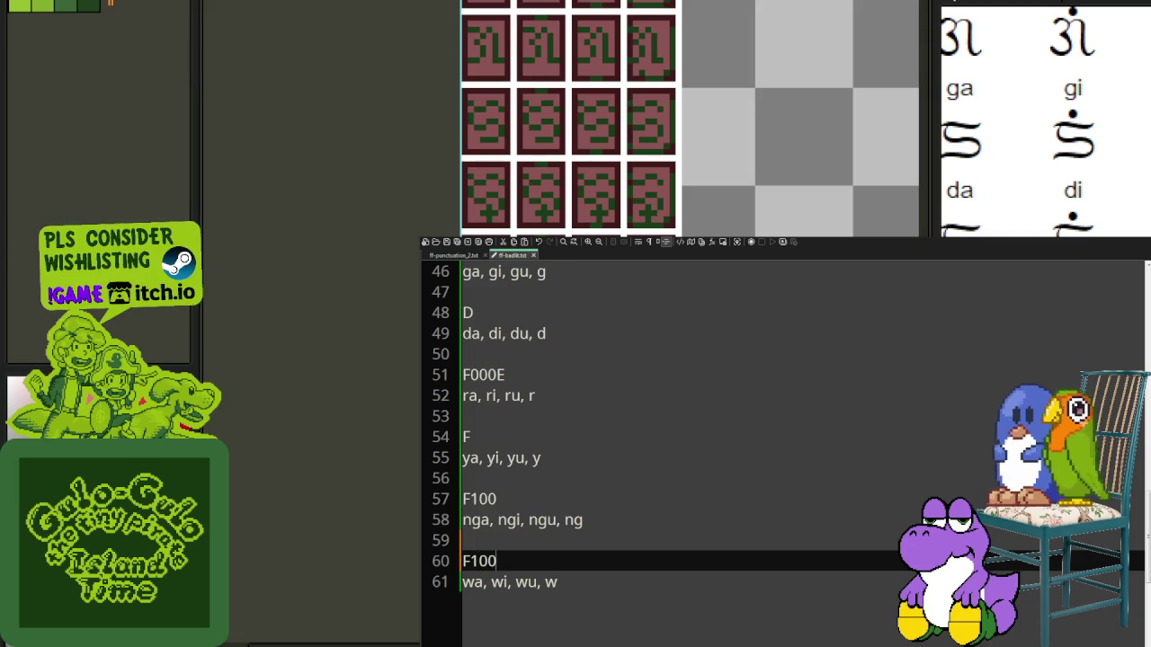
{"action": "key", "text": "BackSpace"}
{"action": "type", "text": "2"}
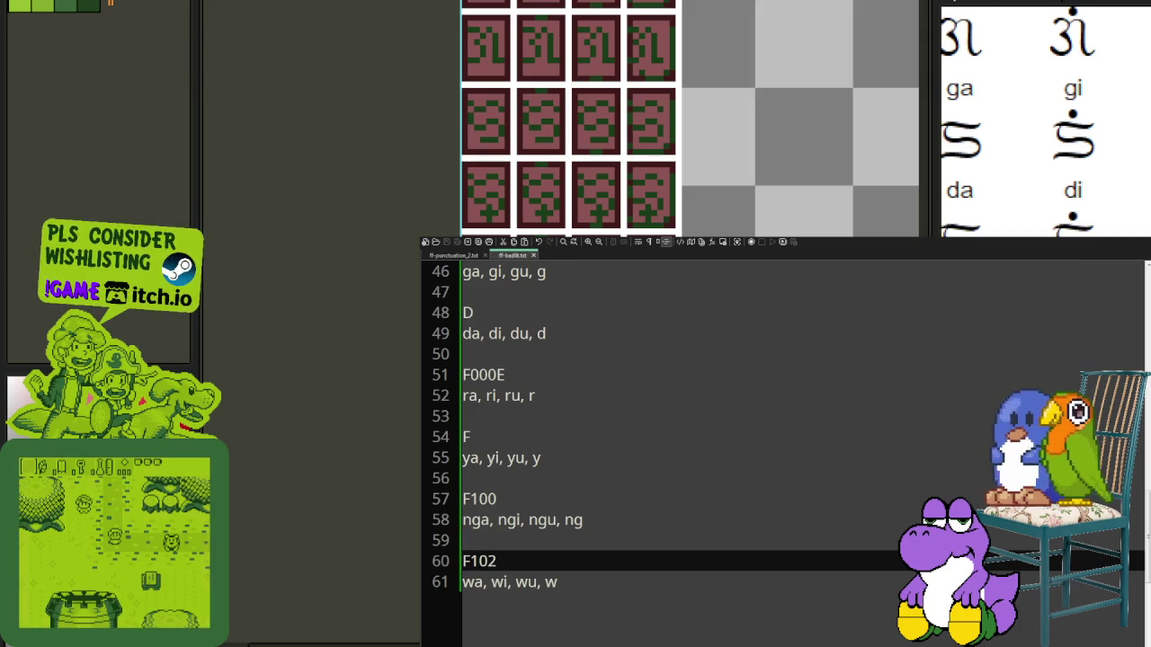
Step: Append a comma and F102 to the F0000 line at the top
{"action": "scroll", "coordinate": [521, 436], "scroll_direction": "up", "scroll_amount": 15}
{"action": "left_click", "coordinate": [521, 436]}
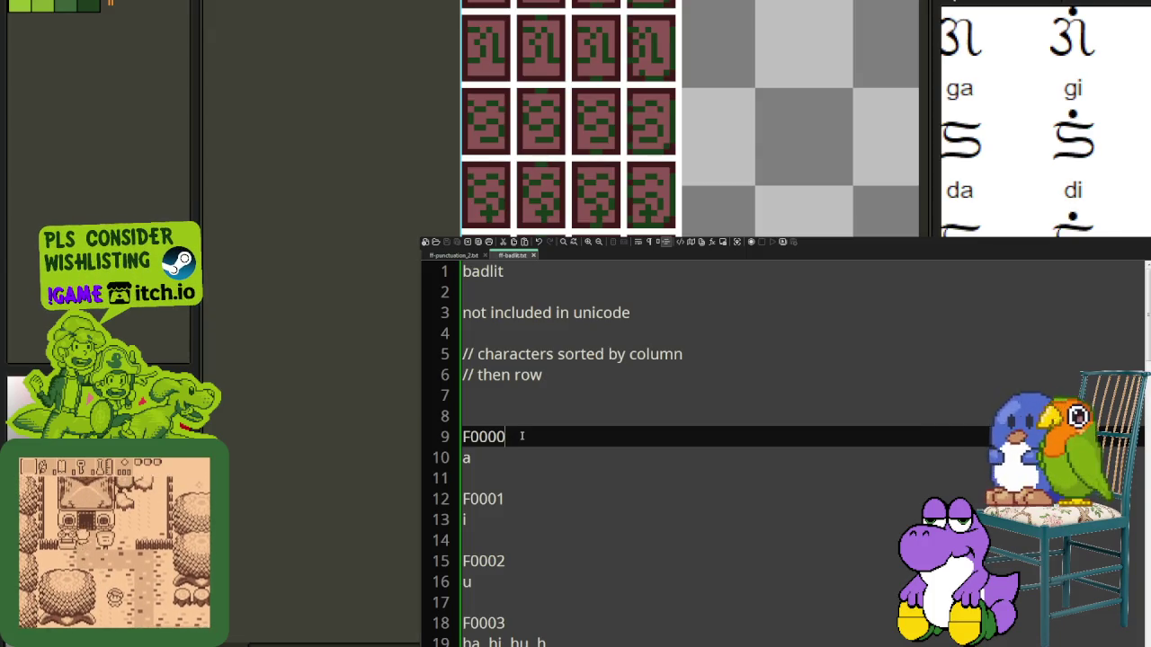
{"action": "type", "text": ","}
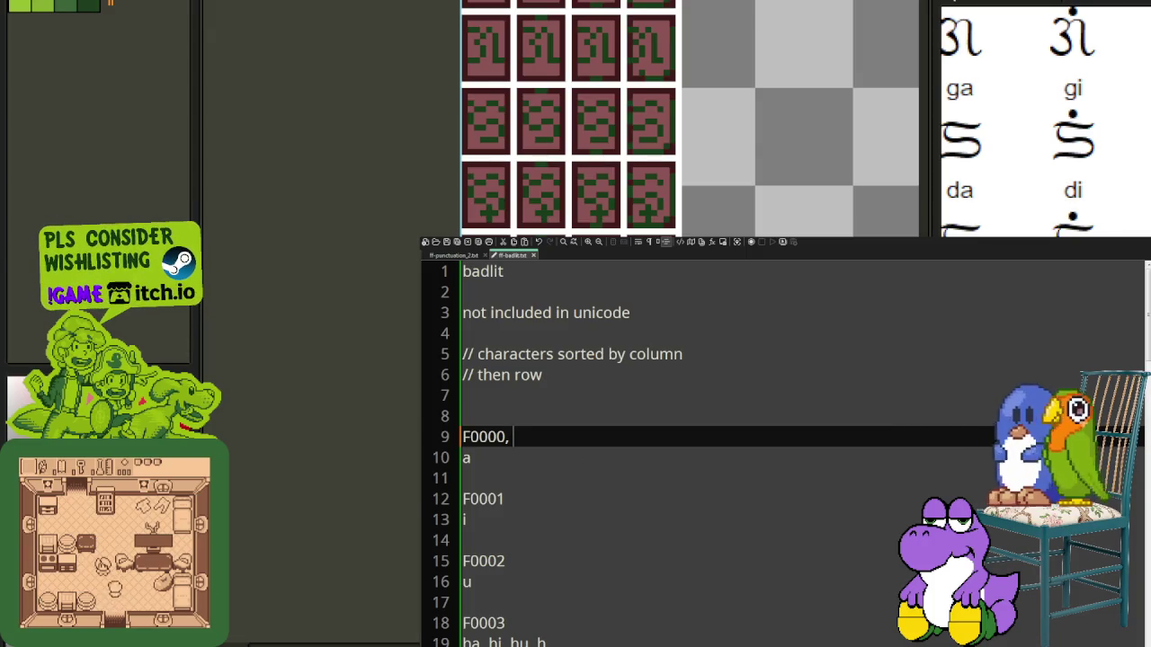
{"action": "scroll", "coordinate": [483, 546], "scroll_direction": "down", "scroll_amount": 6}
{"action": "scroll", "coordinate": [483, 546], "scroll_direction": "down", "scroll_amount": 5}
{"action": "scroll", "coordinate": [483, 546], "scroll_direction": "down", "scroll_amount": 3}
{"action": "scroll", "coordinate": [483, 545], "scroll_direction": "down", "scroll_amount": 2}
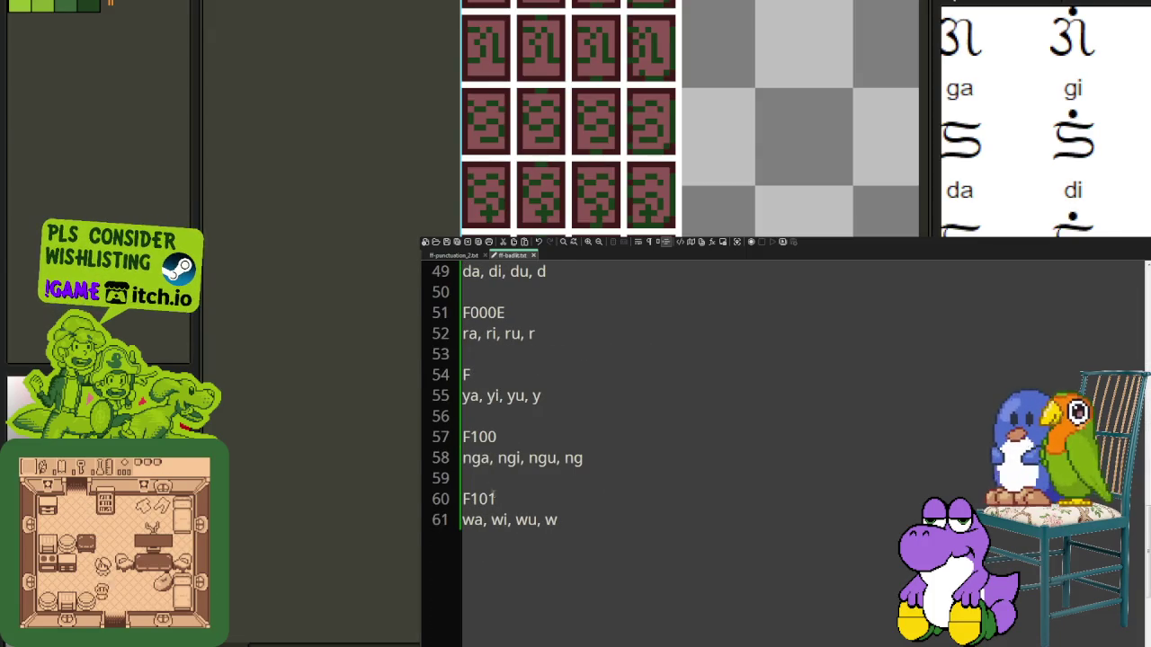
{"action": "double_click", "coordinate": [505, 491]}
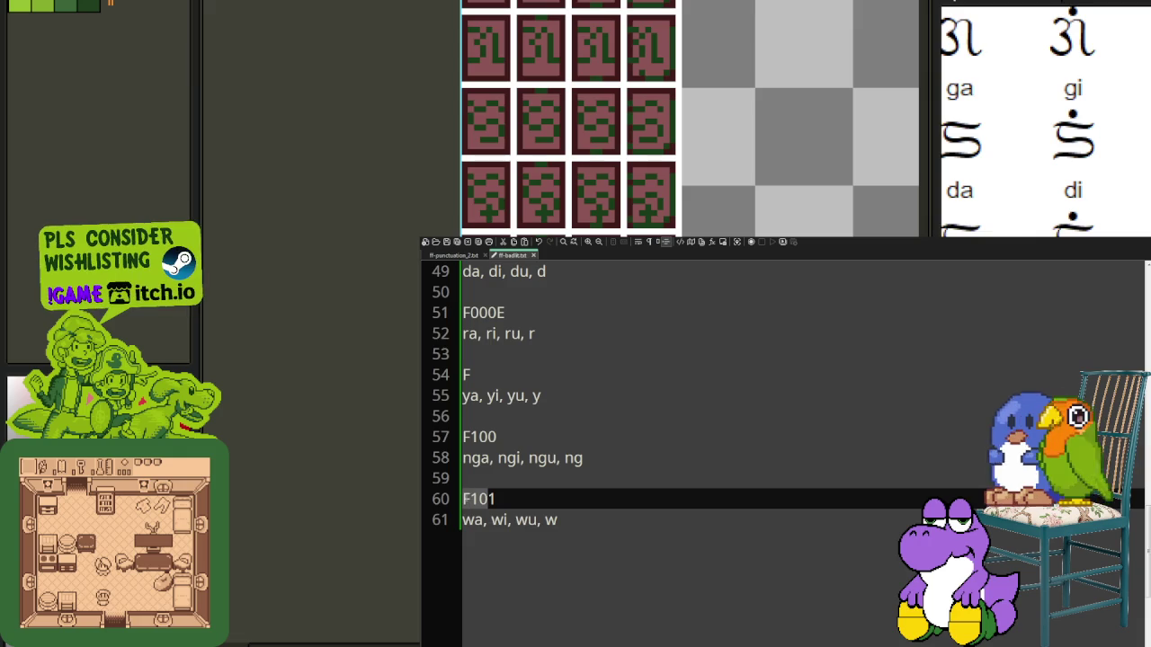
{"action": "scroll", "coordinate": [505, 491], "scroll_direction": "up", "scroll_amount": 5}
{"action": "scroll", "coordinate": [504, 490], "scroll_direction": "up", "scroll_amount": 11}
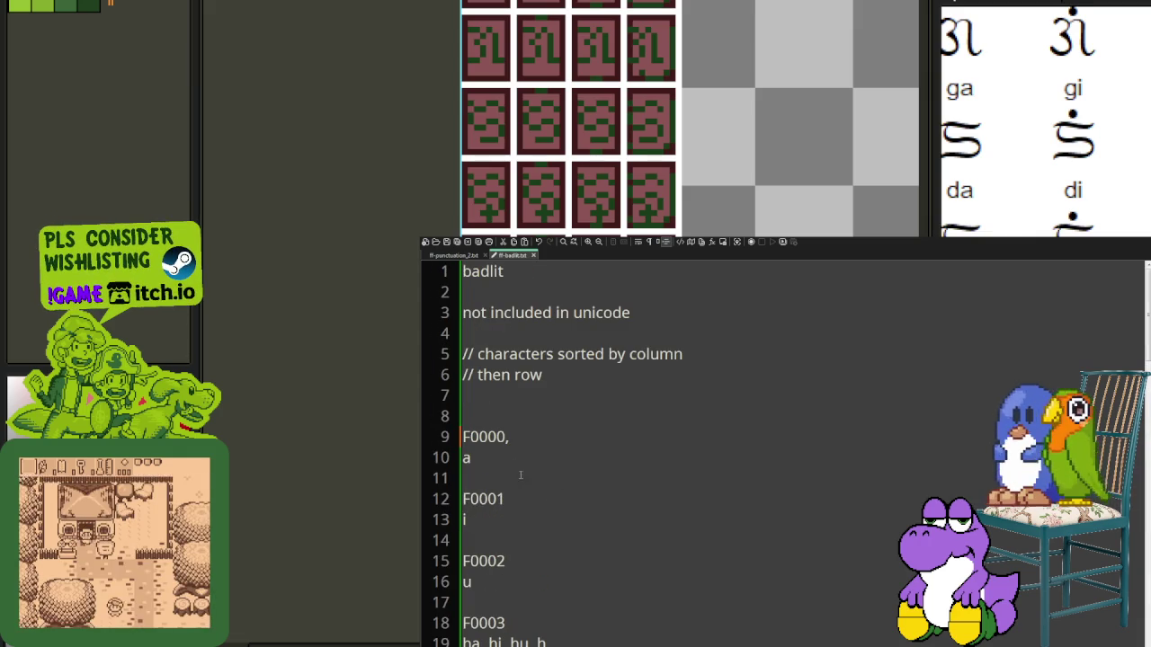
{"action": "left_click", "coordinate": [517, 437]}
{"action": "type", "text": "F10"}
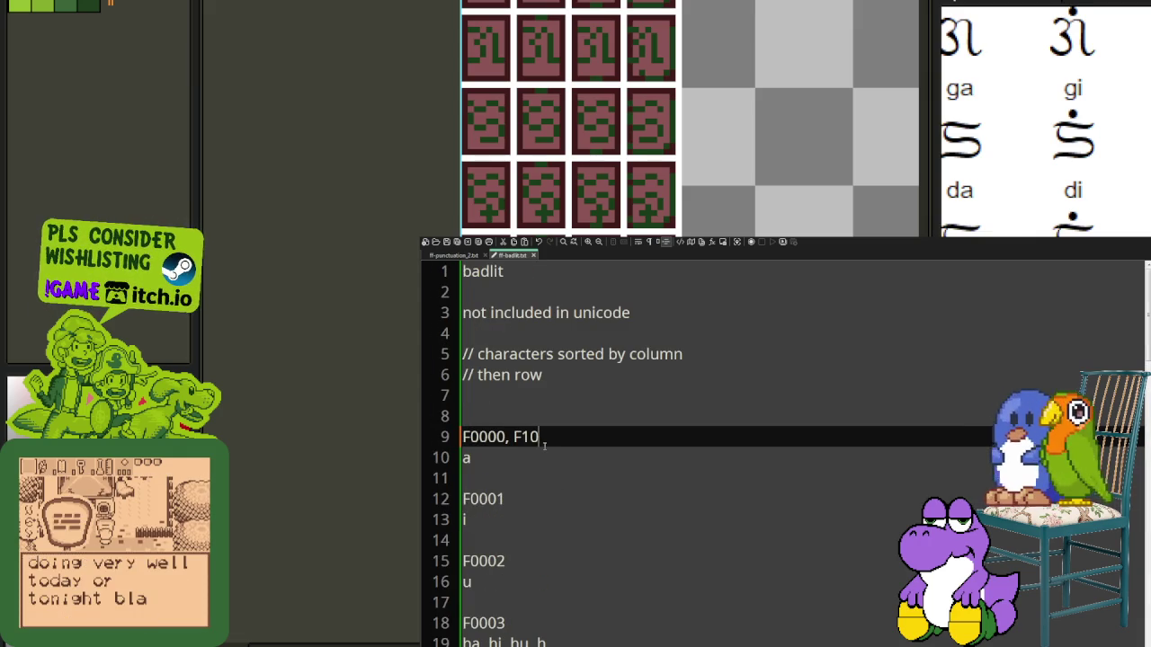
{"action": "type", "text": "2"}
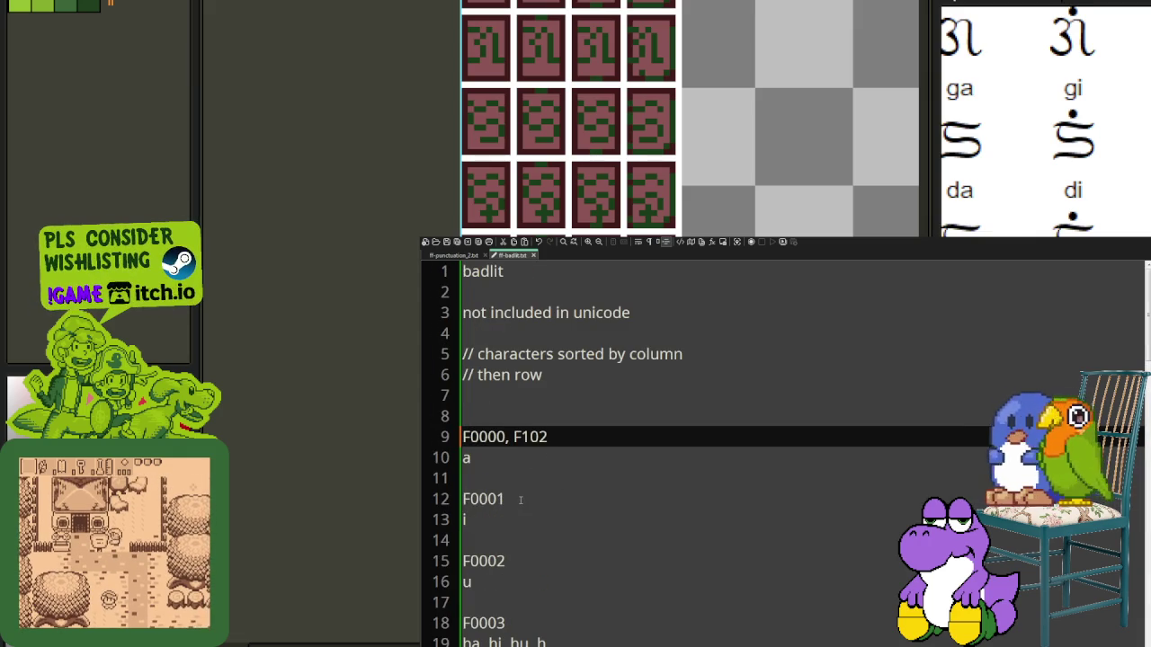
Step: Try ', F103' and ', F10' suffixes on F0001 and F0002, then remove all added suffixes
{"action": "left_click", "coordinate": [517, 499]}
{"action": "type", "text": ", F10"}
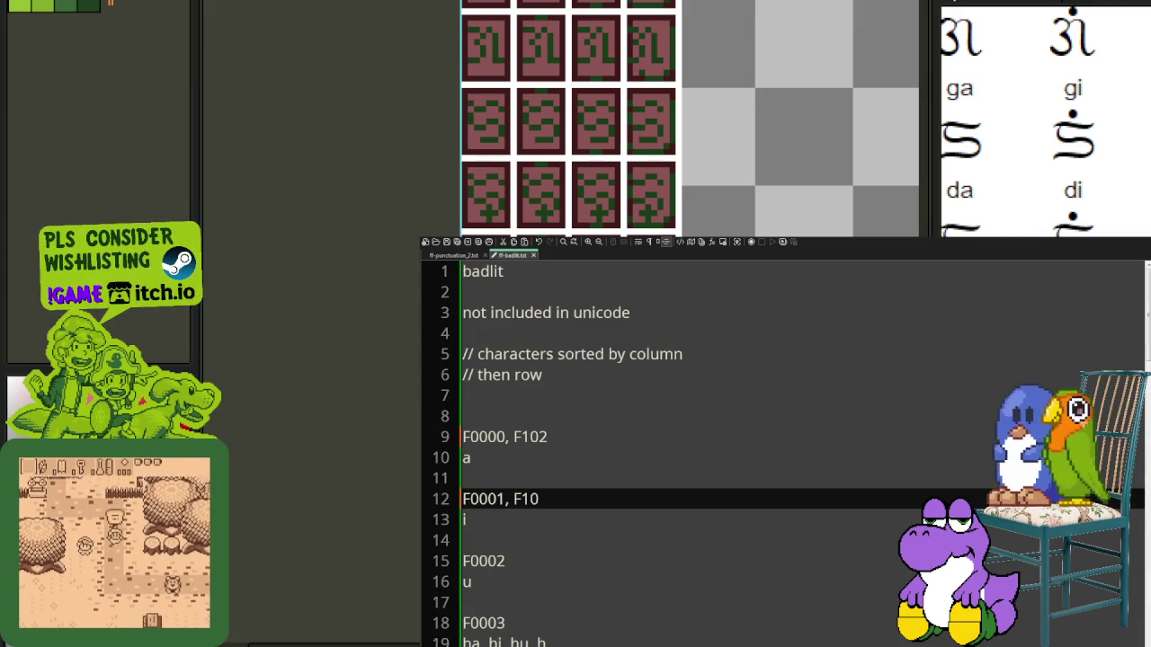
{"action": "type", "text": "3"}
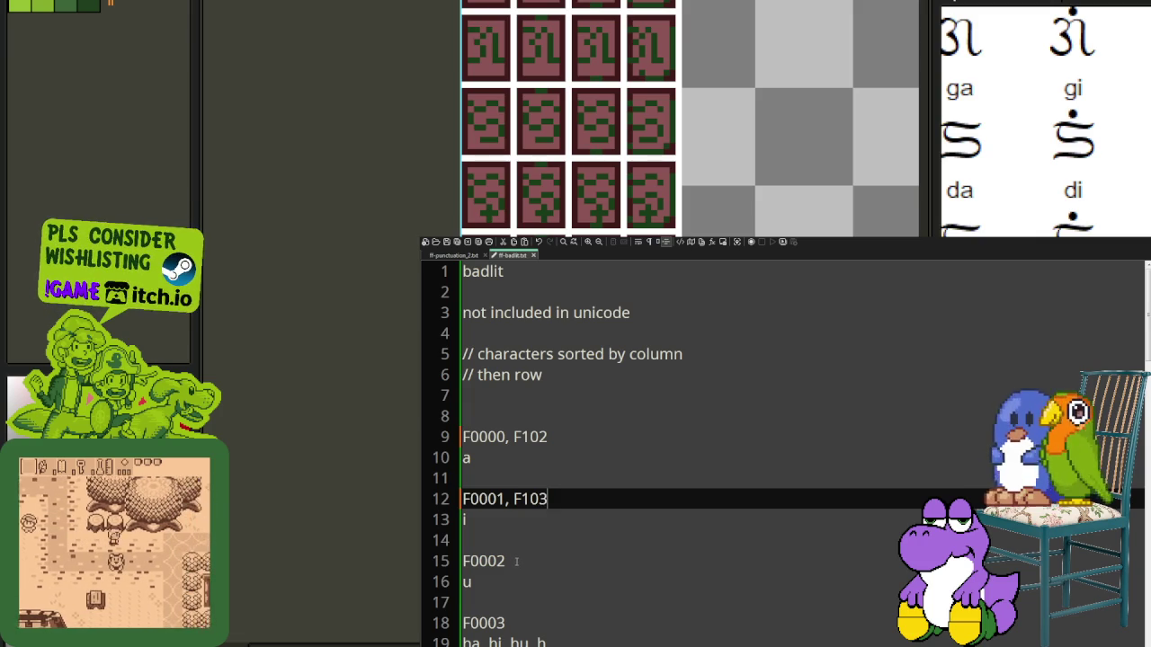
{"action": "left_click", "coordinate": [516, 561]}
{"action": "type", "text": ", F10"}
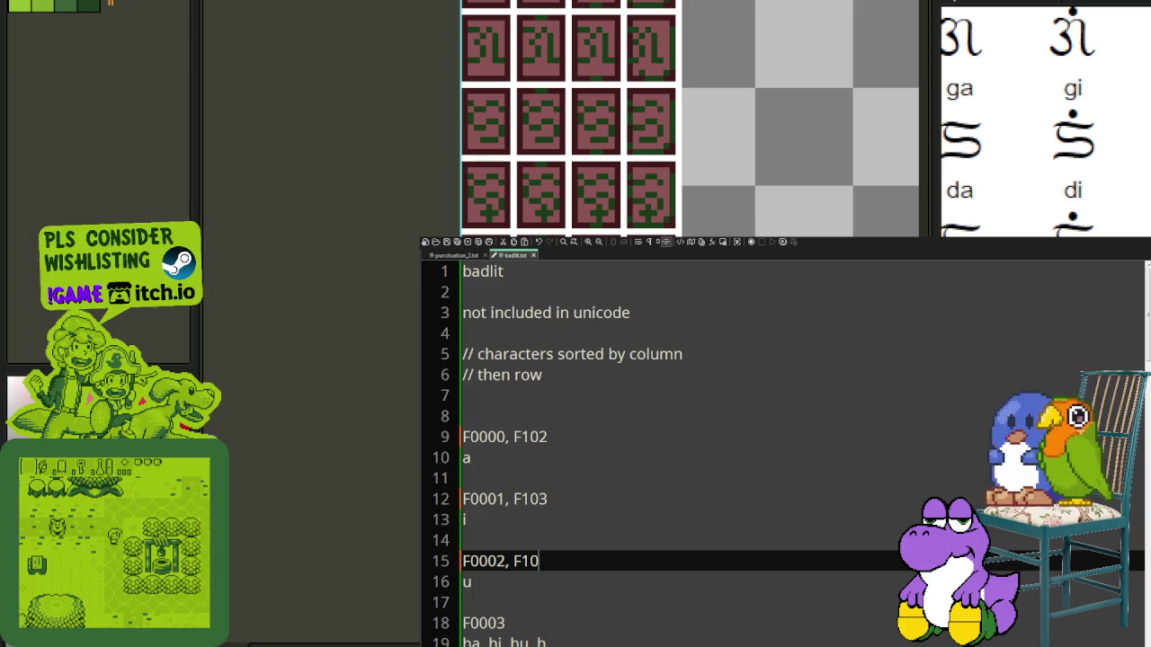
{"action": "key", "text": "BackSpace"}
{"action": "key", "text": "BackSpace"}
{"action": "key", "text": "BackSpace"}
{"action": "left_click", "coordinate": [553, 499]}
{"action": "key", "text": "BackSpace"}
{"action": "key", "text": "BackSpace"}
{"action": "key", "text": "BackSpace"}
{"action": "key", "text": "BackSpace"}
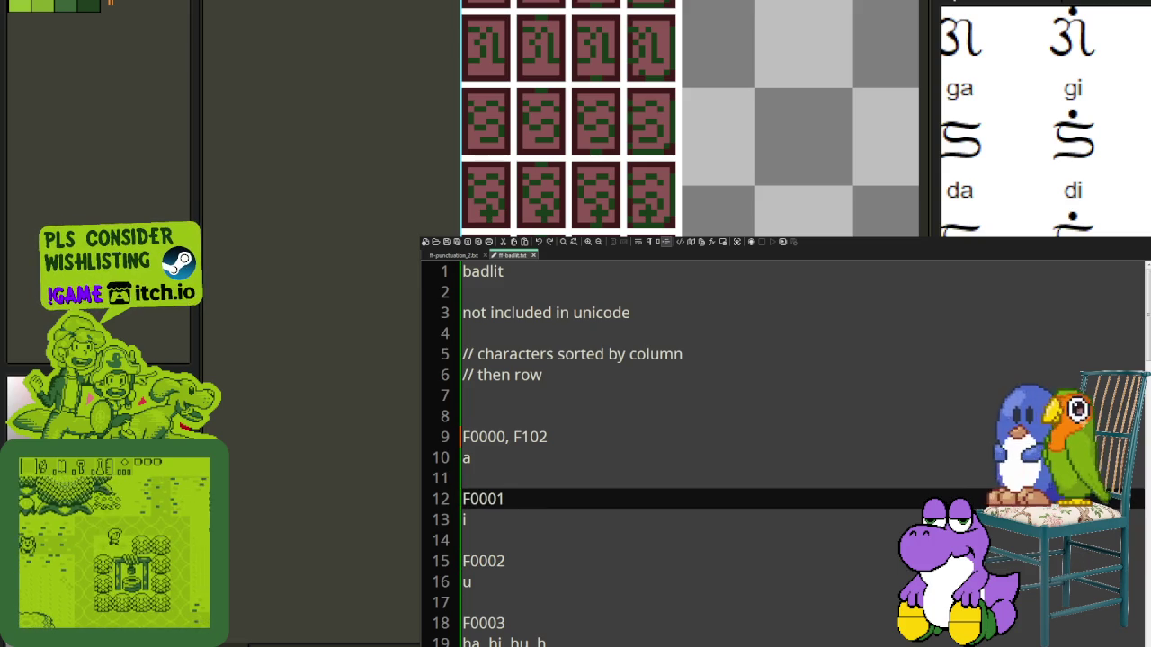
{"action": "left_click", "coordinate": [553, 436]}
{"action": "key", "text": "BackSpace"}
{"action": "key", "text": "BackSpace"}
{"action": "key", "text": "BackSpace"}
{"action": "key", "text": "BackSpace"}
Step: Select the F100 nga and F101 wa entries at the list's end and cut them
{"action": "scroll", "coordinate": [553, 536], "scroll_direction": "down", "scroll_amount": 10}
{"action": "scroll", "coordinate": [553, 536], "scroll_direction": "down", "scroll_amount": 3}
{"action": "scroll", "coordinate": [553, 535], "scroll_direction": "down", "scroll_amount": 4}
{"action": "scroll", "coordinate": [553, 535], "scroll_direction": "up", "scroll_amount": 1}
{"action": "scroll", "coordinate": [550, 532], "scroll_direction": "up", "scroll_amount": 2}
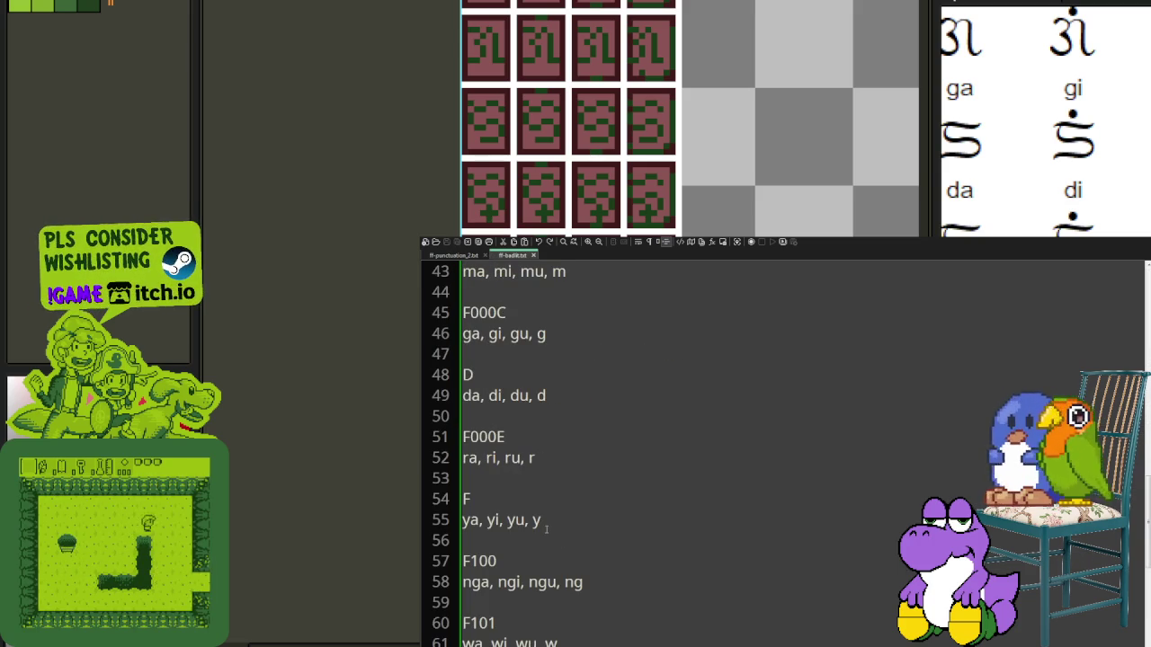
{"action": "left_click_drag", "start_coordinate": [467, 642], "coordinate": [450, 565]}
{"action": "key", "text": "ctrl+c"}
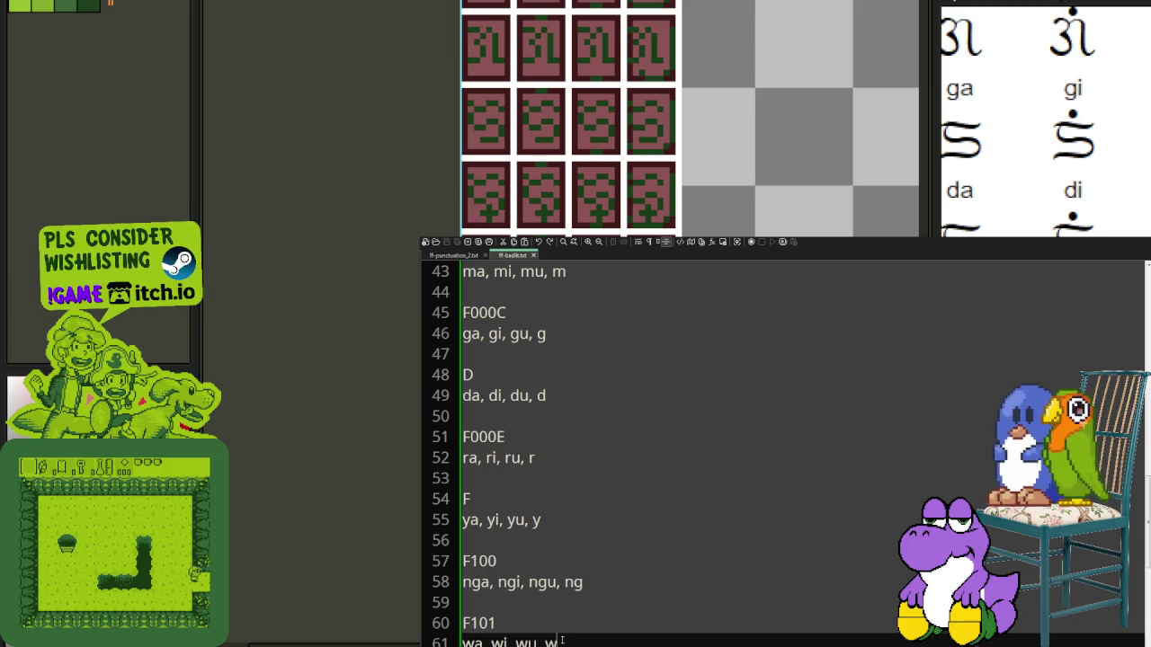
{"action": "key", "text": "Delete"}
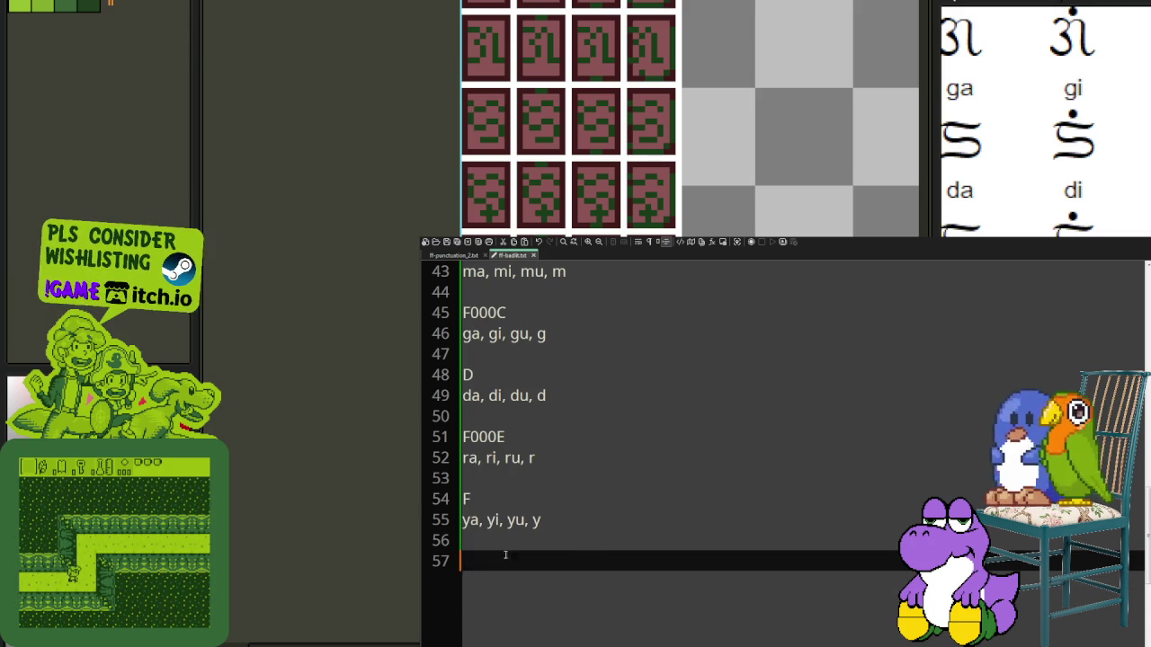
{"action": "scroll", "coordinate": [565, 531], "scroll_direction": "up", "scroll_amount": 9}
{"action": "scroll", "coordinate": [576, 527], "scroll_direction": "up", "scroll_amount": 5}
{"action": "left_click", "coordinate": [611, 455]}
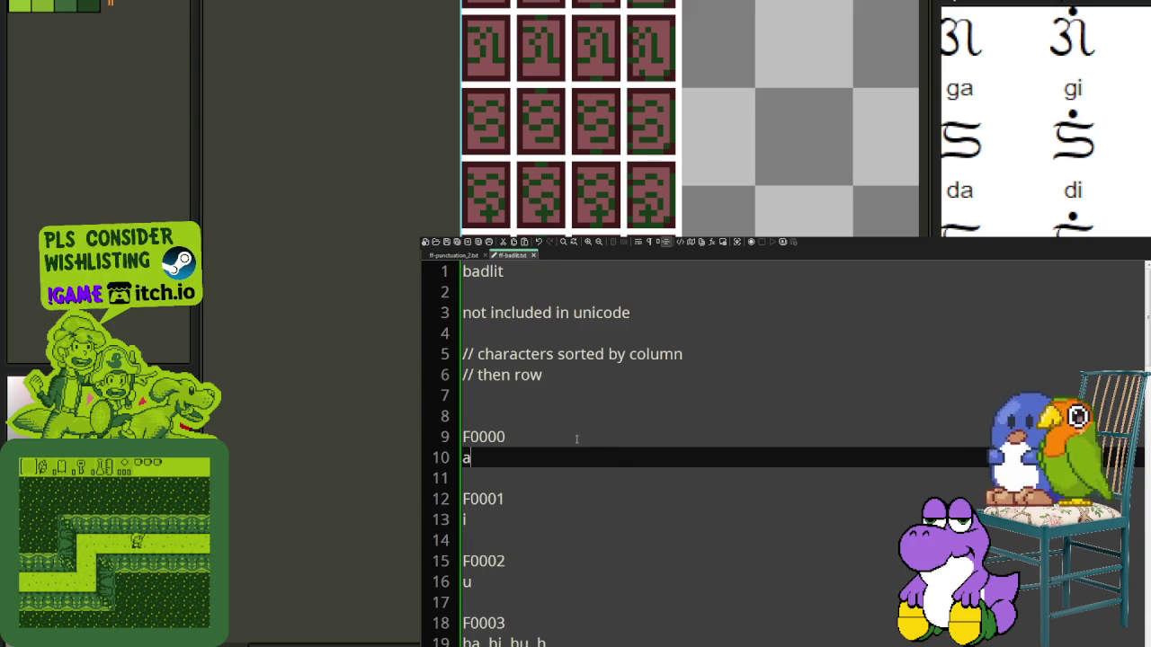
Step: Paste the F100 and F101 block after F0000, then undo the paste
{"action": "left_click", "coordinate": [647, 432]}
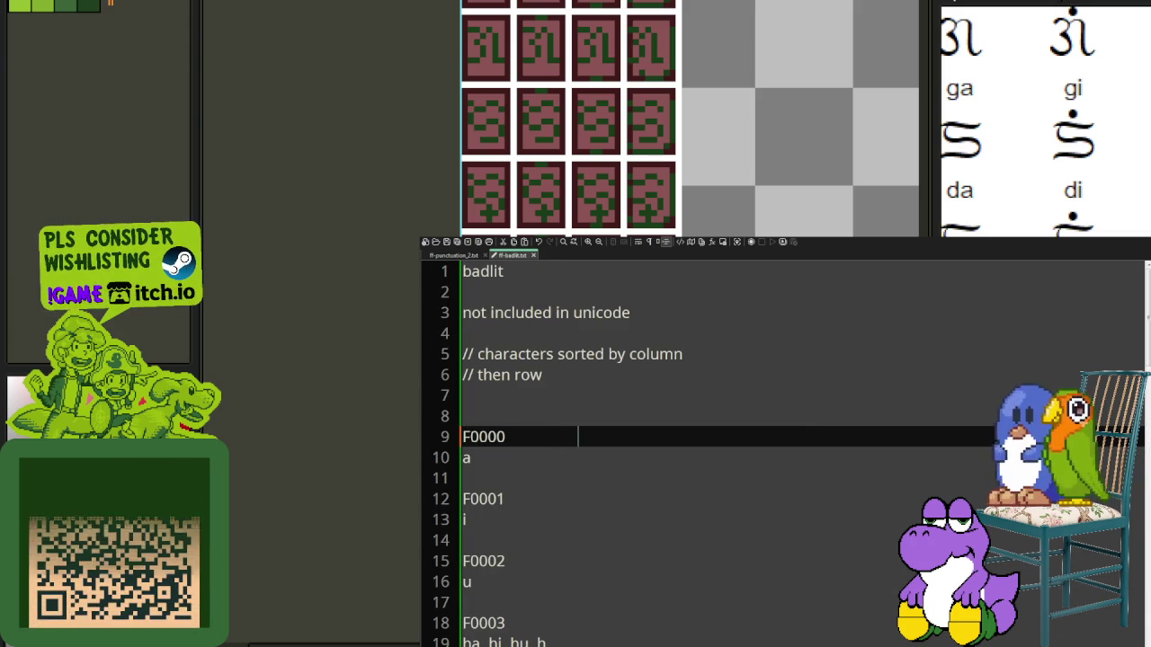
{"action": "left_click", "coordinate": [504, 459]}
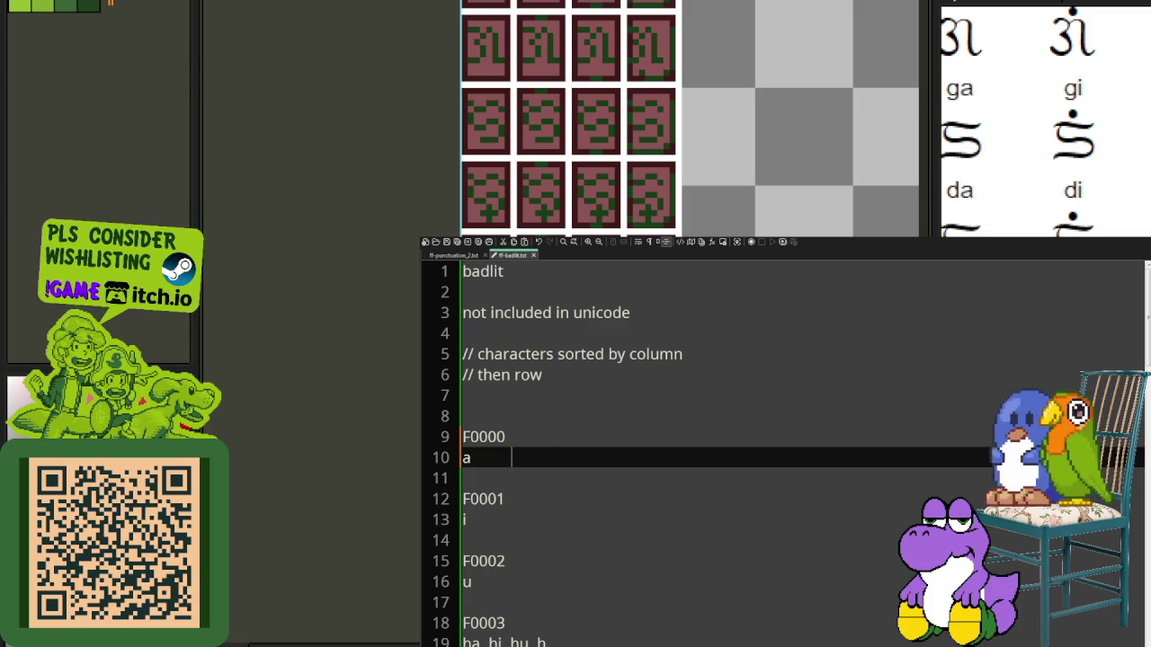
{"action": "left_click", "coordinate": [615, 415]}
{"action": "left_click", "coordinate": [611, 438]}
{"action": "key", "text": "ctrl+v"}
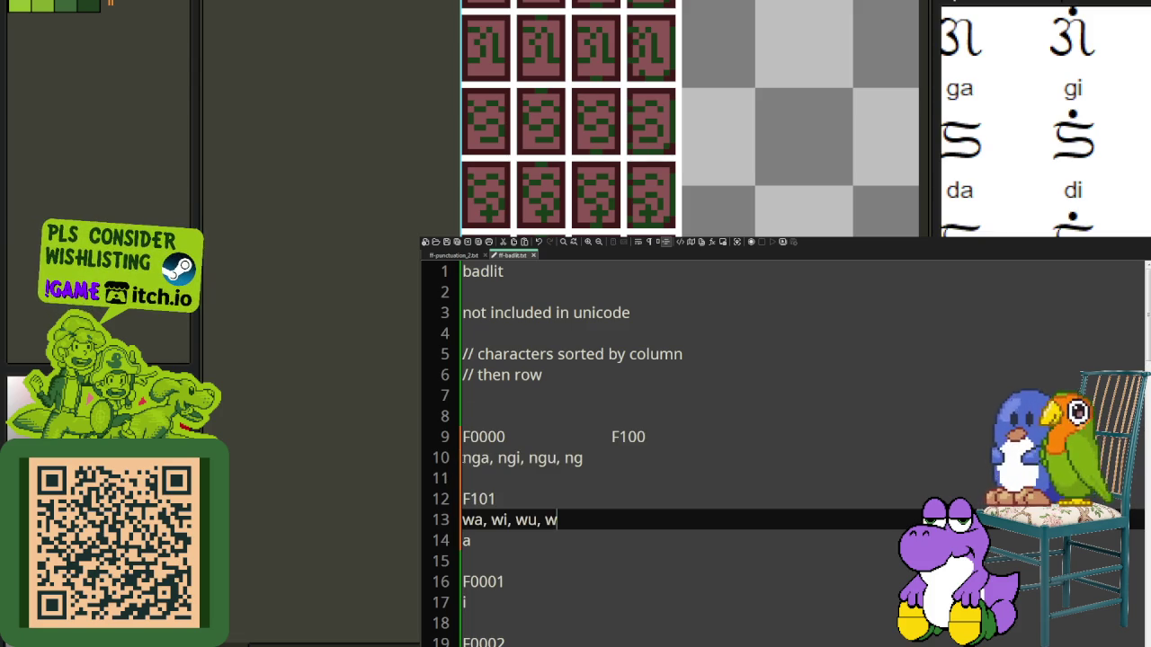
{"action": "key", "text": "ctrl+z"}
{"action": "key", "text": "Down"}
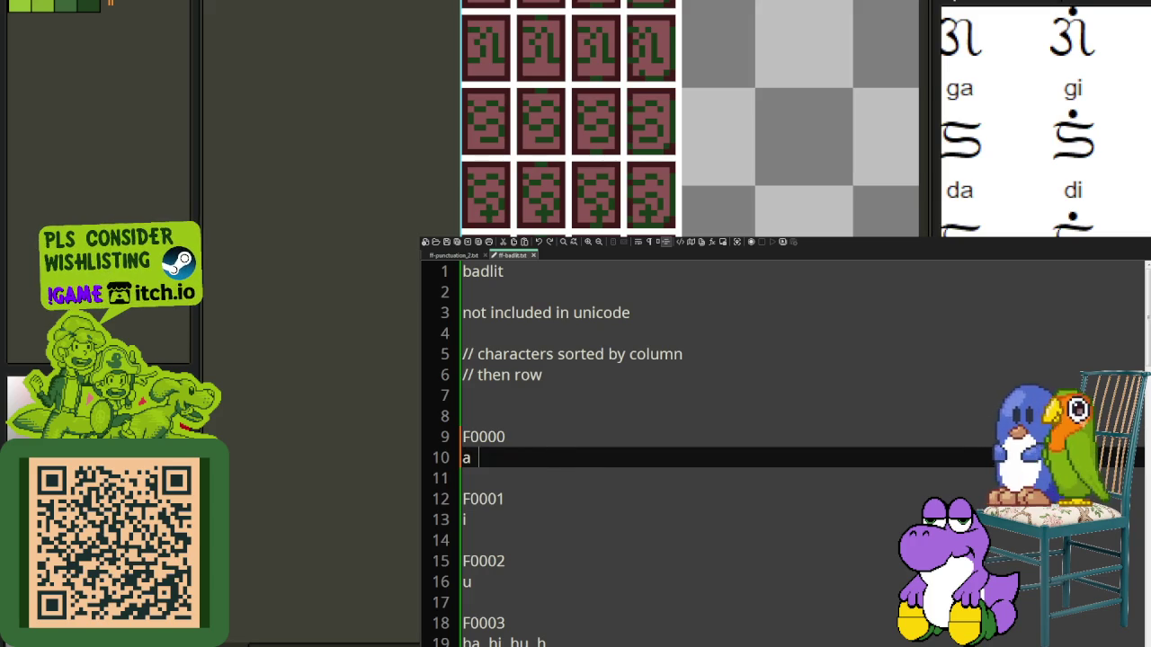
{"action": "key", "text": "Up"}
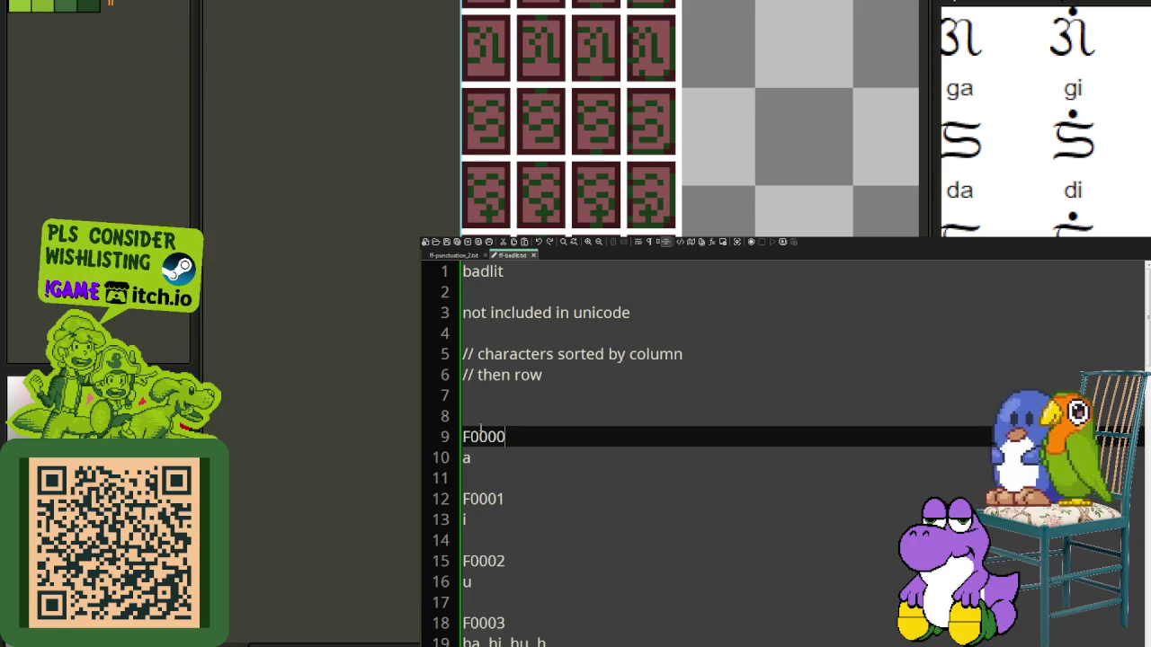
Step: Reselect the F100 nga entry back at the end of the list
{"action": "left_click_drag", "start_coordinate": [464, 436], "coordinate": [579, 617]}
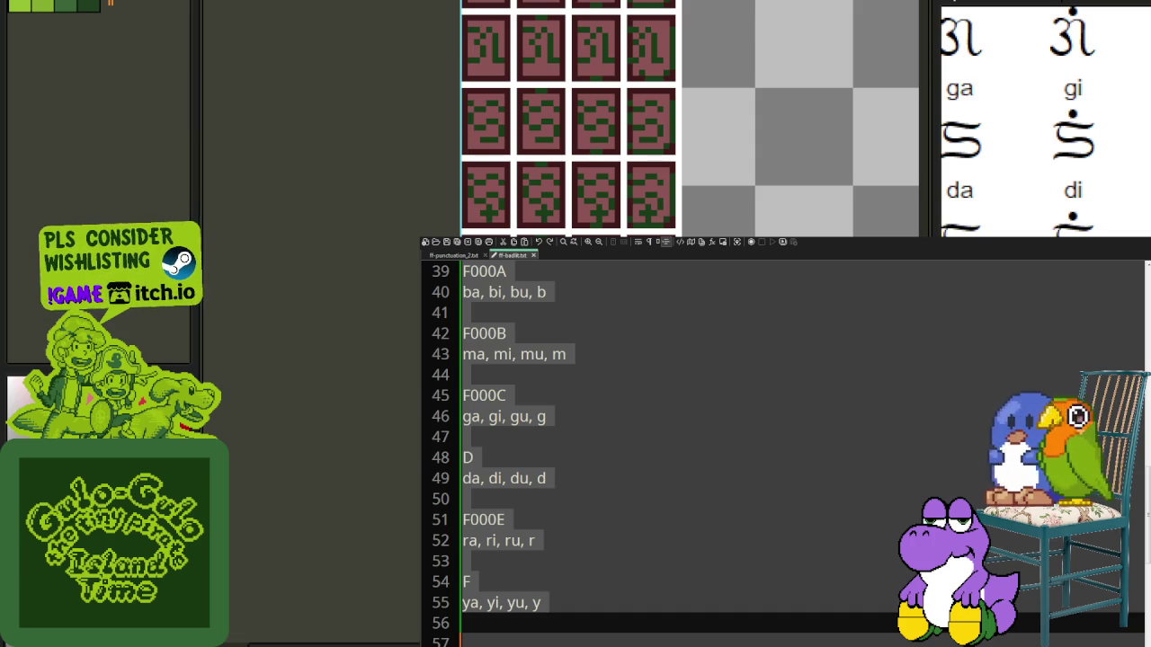
{"action": "left_click", "coordinate": [529, 581]}
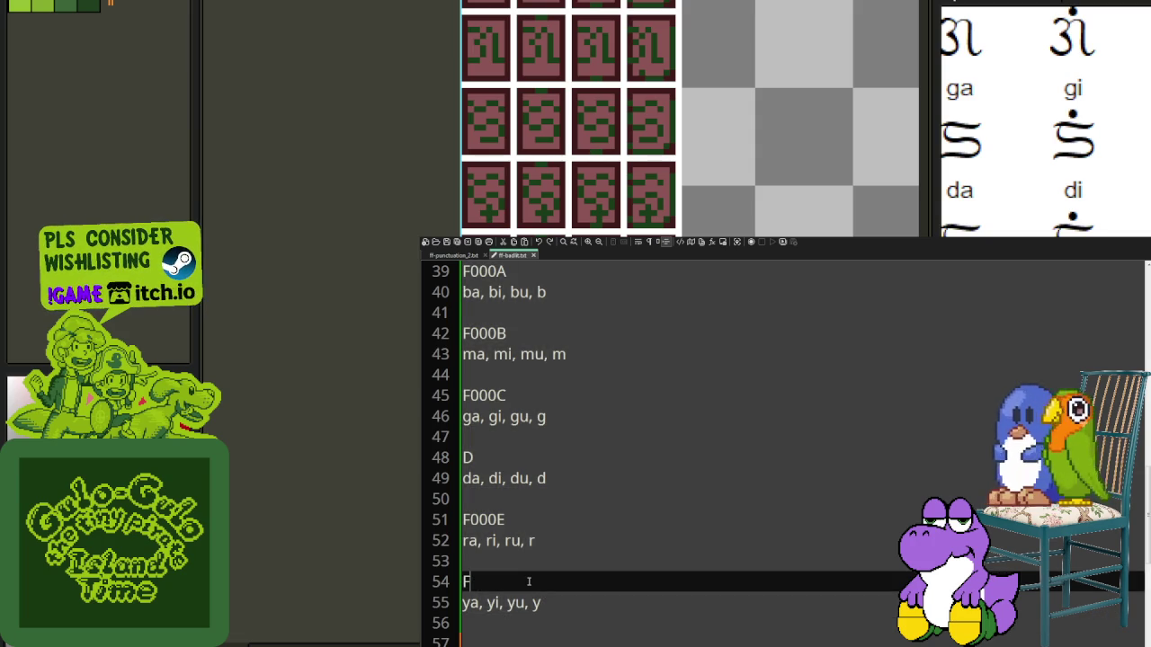
{"action": "scroll", "coordinate": [527, 582], "scroll_direction": "down", "scroll_amount": 2}
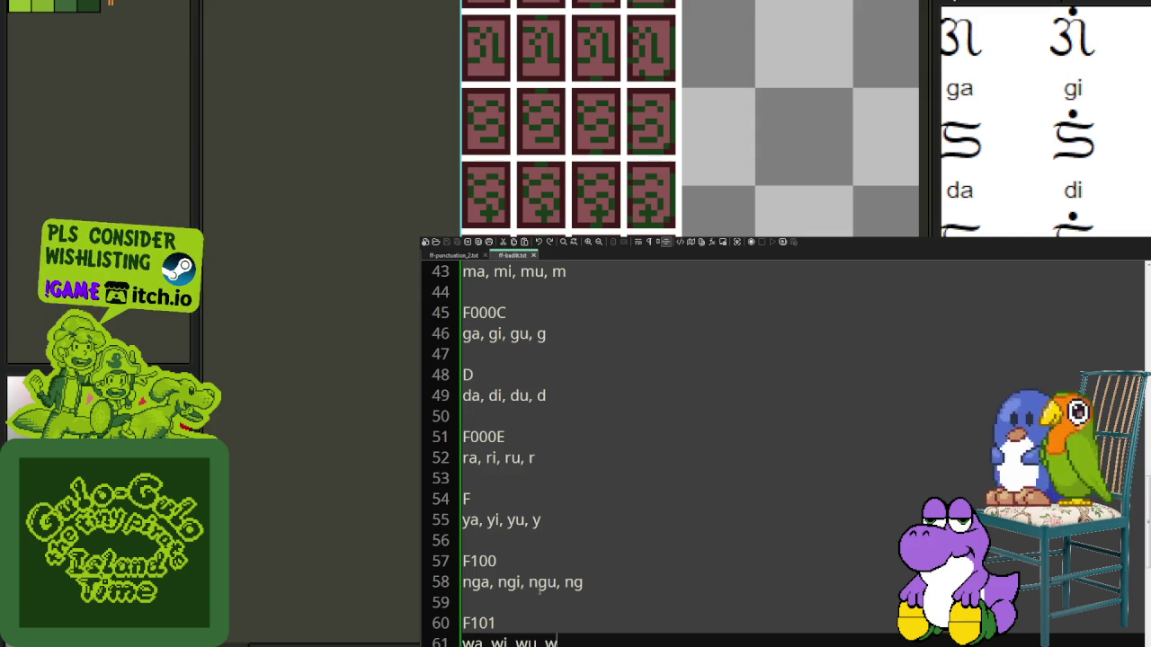
{"action": "mouse_move", "coordinate": [602, 576]}
{"action": "left_mouse_down"}
{"action": "mouse_move", "coordinate": [468, 561]}
{"action": "mouse_move", "coordinate": [559, 639]}
{"action": "left_mouse_up"}
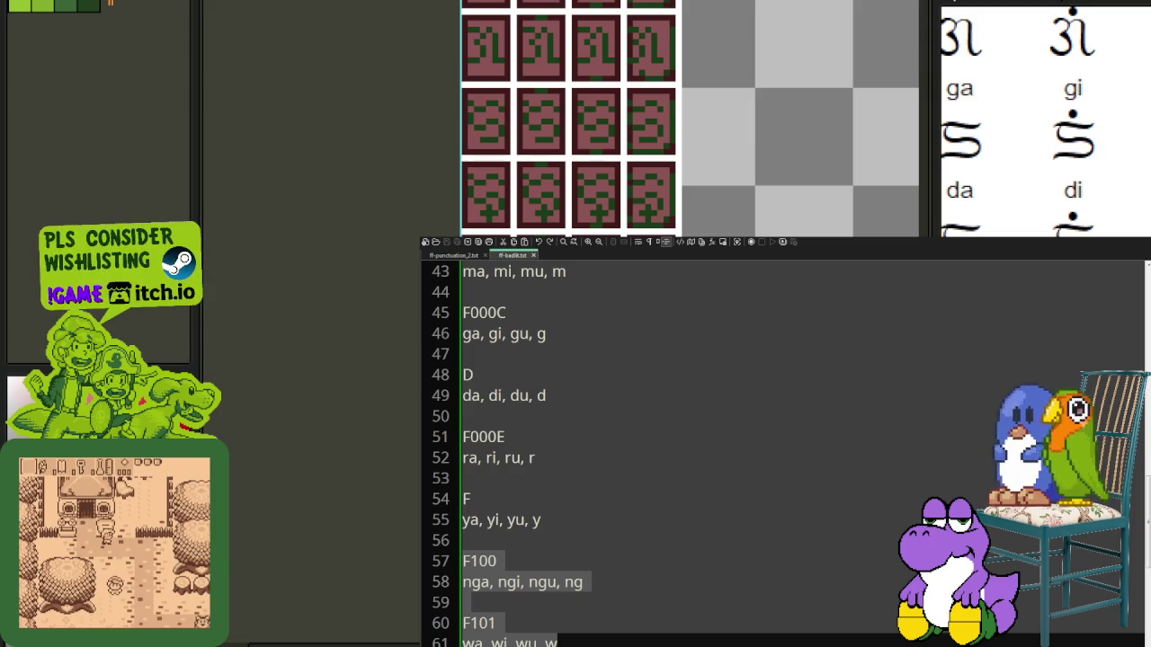
Step: Switch to the Excel syllable sheet and select cell B21
{"action": "key", "text": "alt+Tab"}
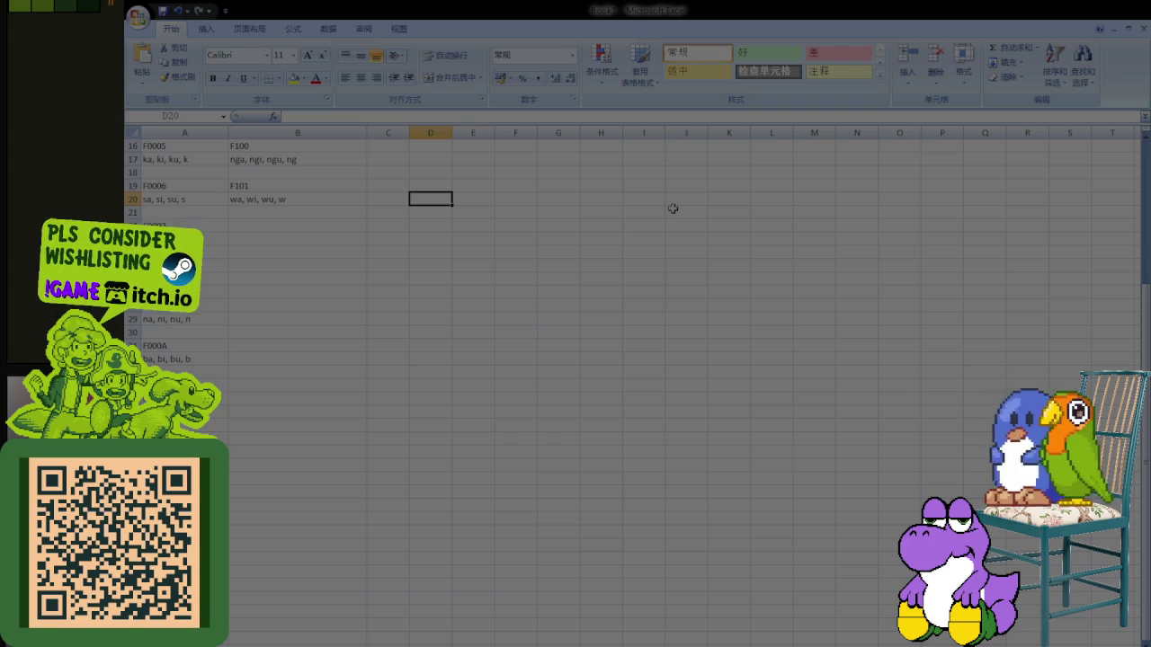
{"action": "left_click", "coordinate": [238, 214]}
Step: Enter F102 with the note 'diacritic marker up' below F101 wa
{"action": "left_click", "coordinate": [238, 227]}
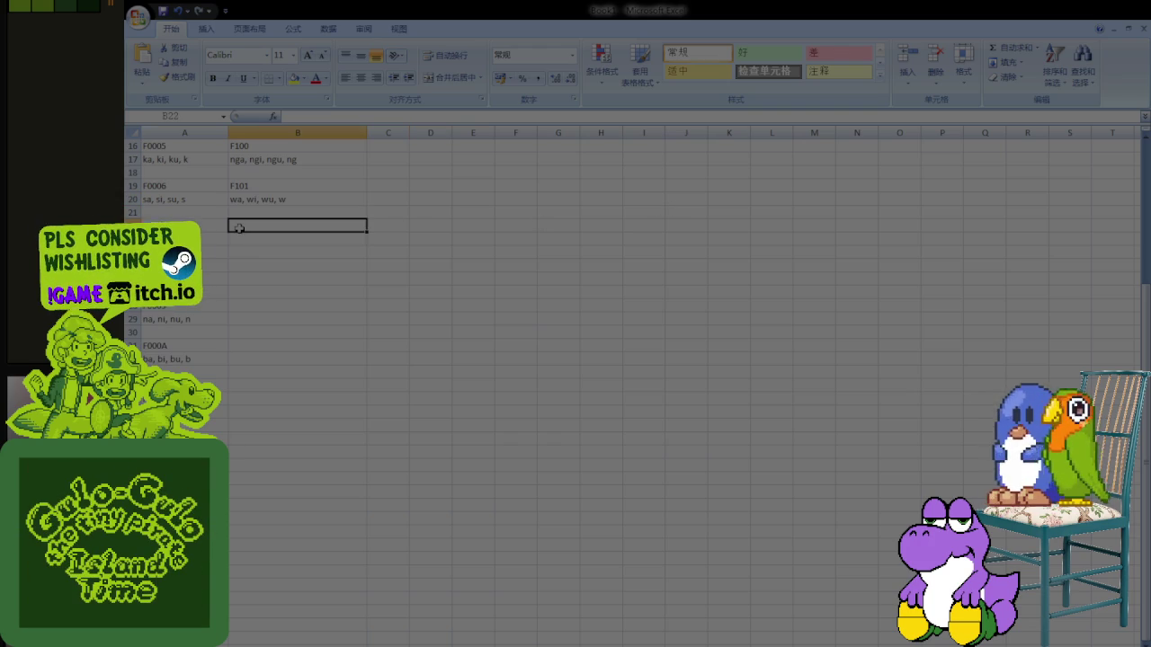
{"action": "type", "text": "F"}
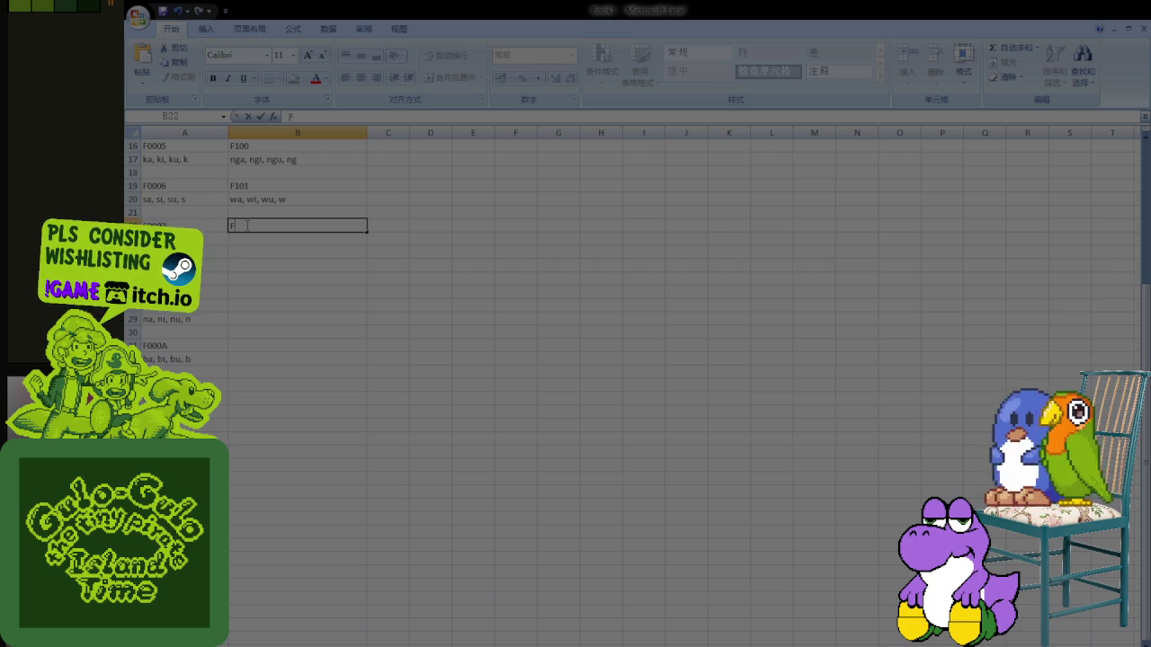
{"action": "type", "text": "102"}
{"action": "left_click", "coordinate": [247, 241]}
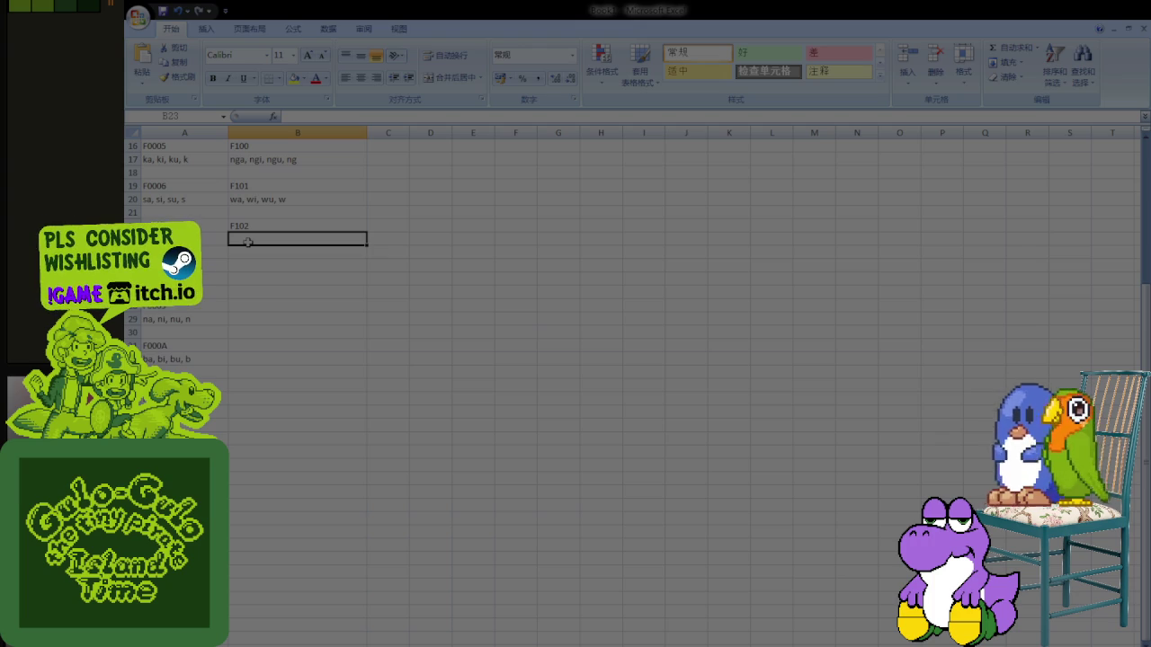
{"action": "type", "text": "d1"}
{"action": "type", "text": "act"}
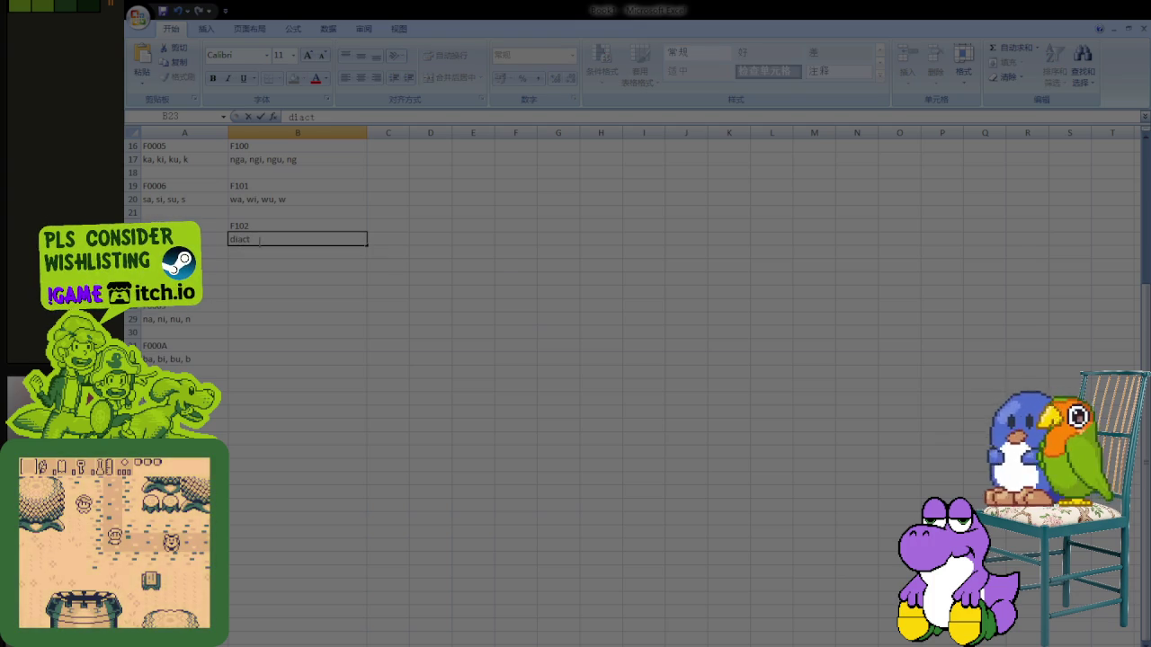
{"action": "type", "text": "itic marker up"}
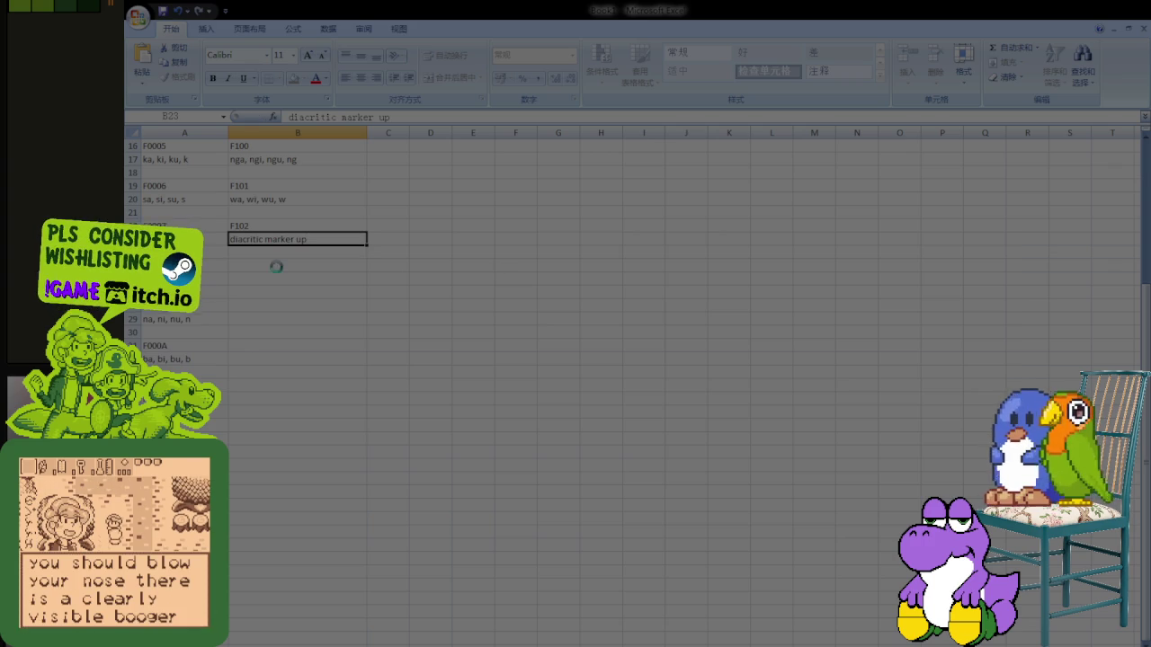
{"action": "key", "text": "ctrl+Return"}
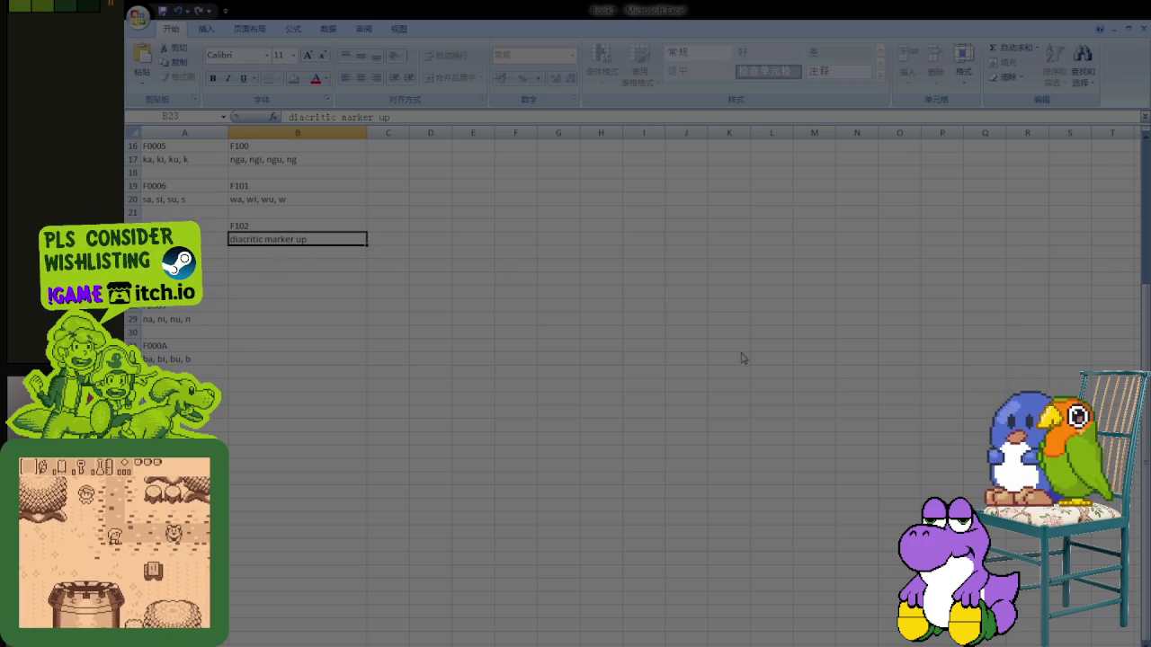
Step: Enter F103 with the note 'diacritic marker down' in the next rows
{"action": "left_click", "coordinate": [277, 264]}
{"action": "type", "text": "F103"}
{"action": "key", "text": "Return"}
{"action": "type", "text": "diacritic marker down"}
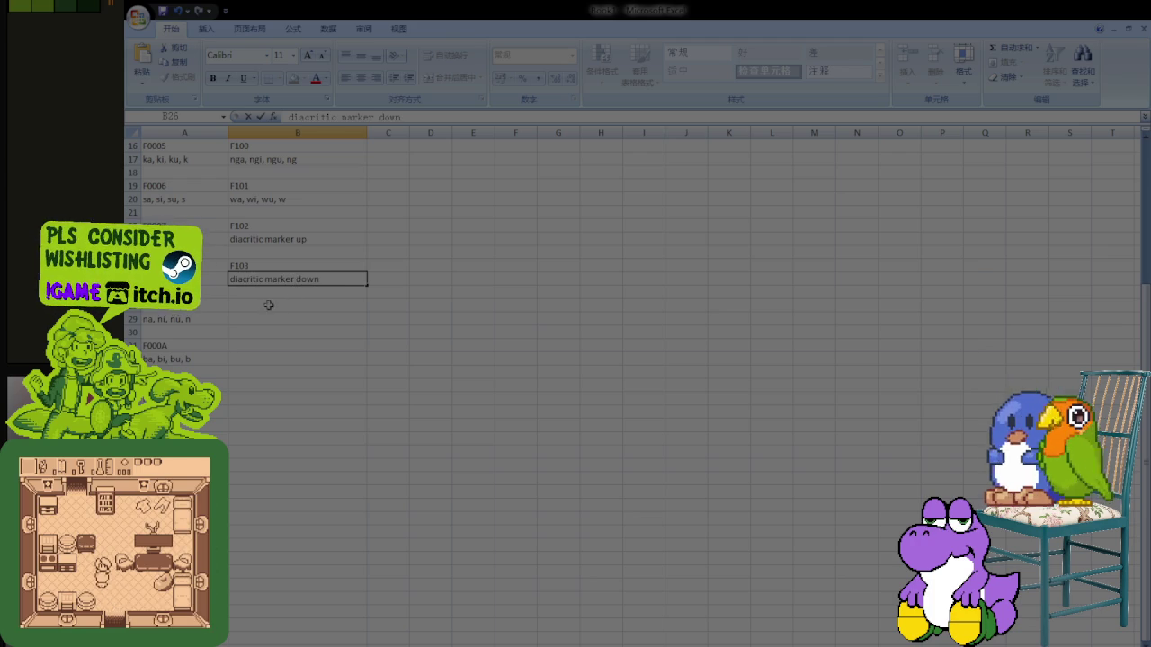
{"action": "left_click", "coordinate": [268, 305]}
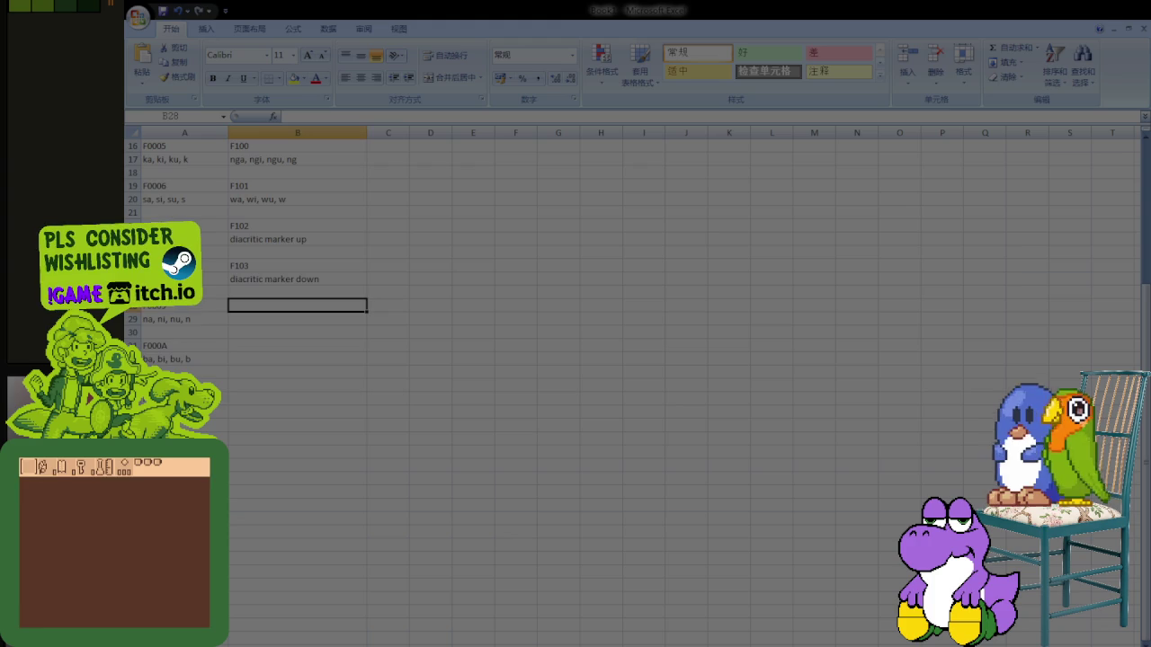
Step: Type 'F104 diacritic marker end' in B28, then select and copy column B above it
{"action": "type", "text": "F104"}
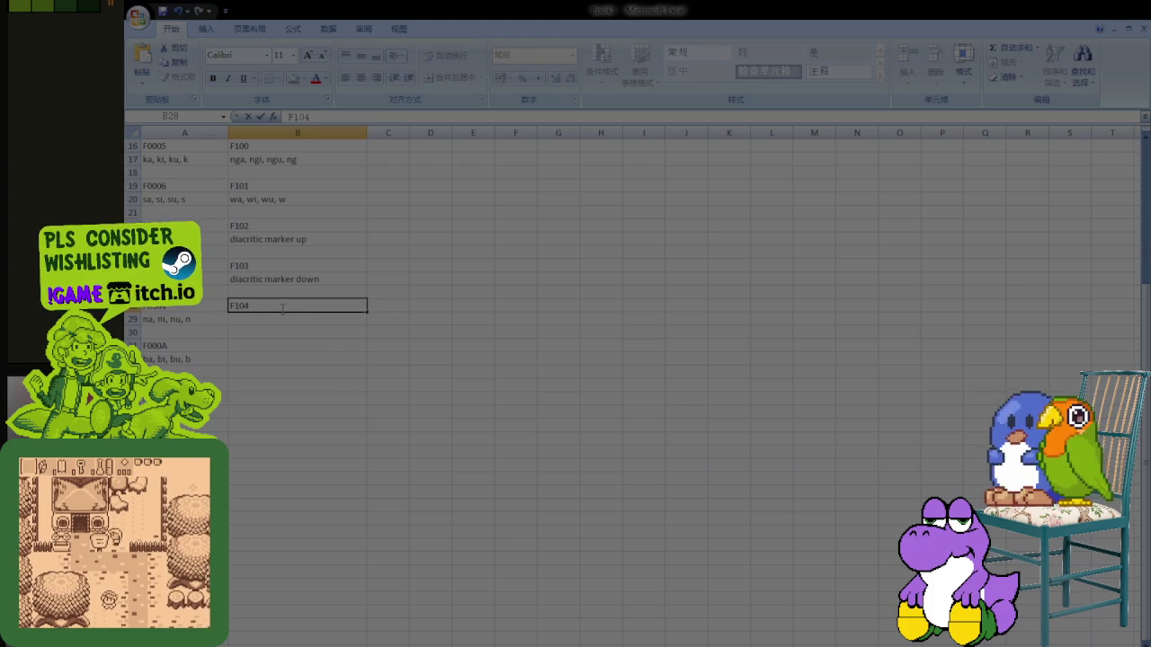
{"action": "type", "text": " diacritic marker"}
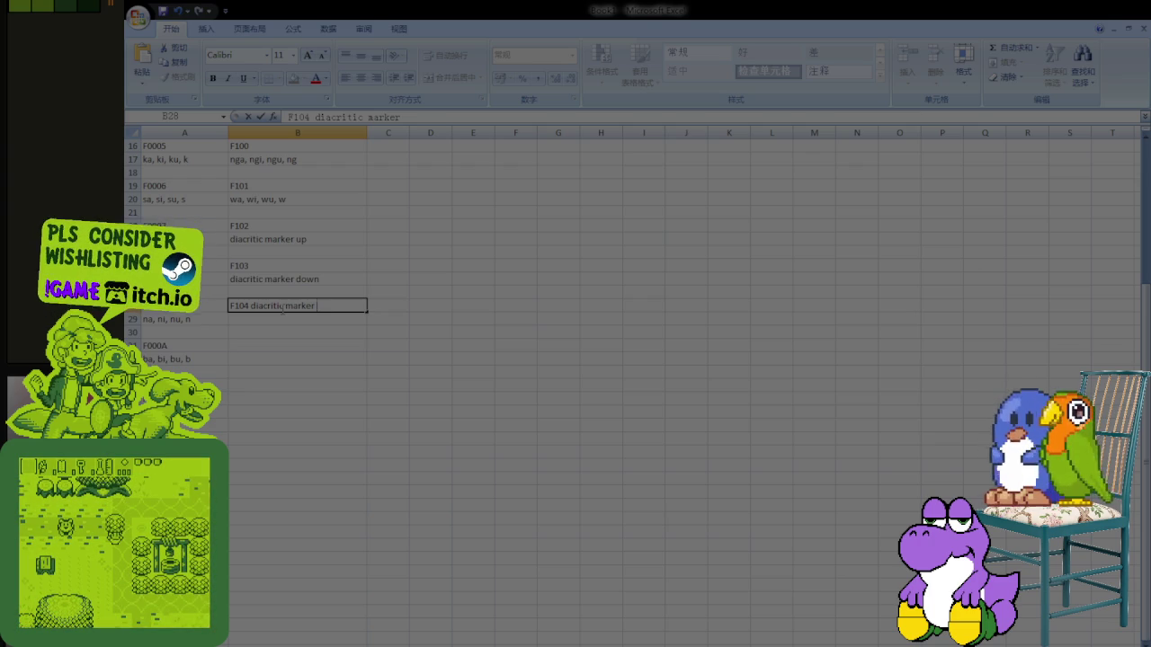
{"action": "type", "text": "end"}
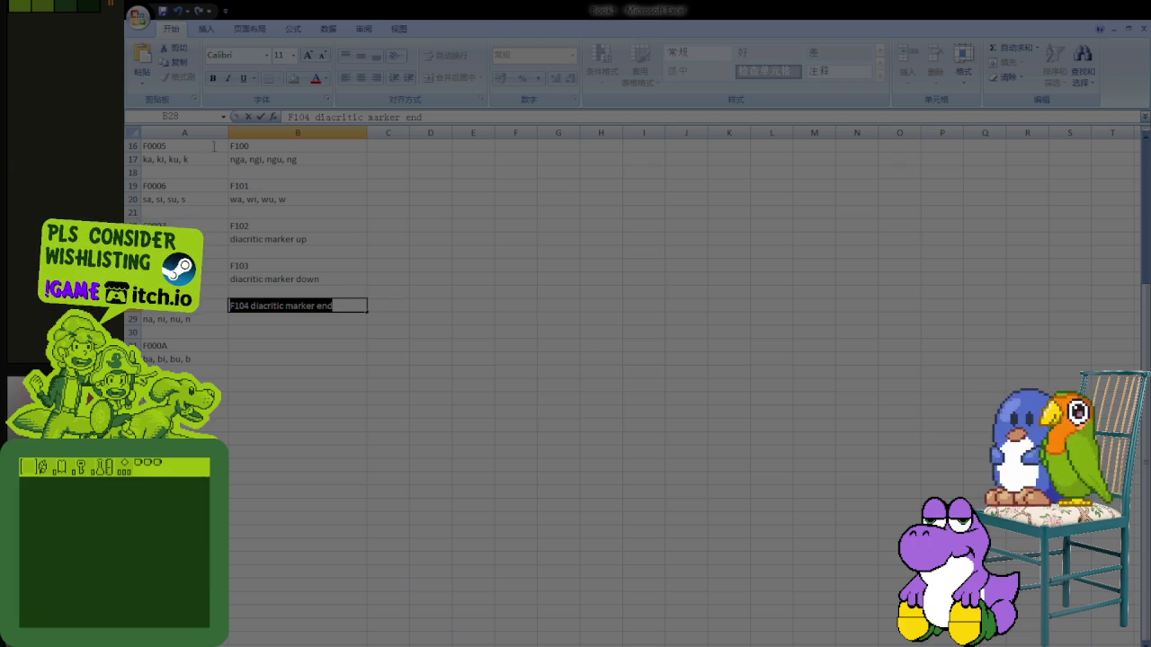
{"action": "left_click", "coordinate": [430, 262]}
{"action": "left_click", "coordinate": [347, 307]}
{"action": "key", "text": "shift+Up"}
{"action": "key", "text": "shift+Up"}
{"action": "key", "text": "shift+Up"}
{"action": "key", "text": "shift+Up"}
{"action": "key", "text": "shift+Up"}
{"action": "key", "text": "shift+Up"}
{"action": "key", "text": "shift+Up"}
{"action": "key", "text": "shift+Up"}
{"action": "key", "text": "shift+Up"}
{"action": "key", "text": "shift+Up"}
{"action": "key", "text": "shift+Up"}
{"action": "key", "text": "ctrl+c"}
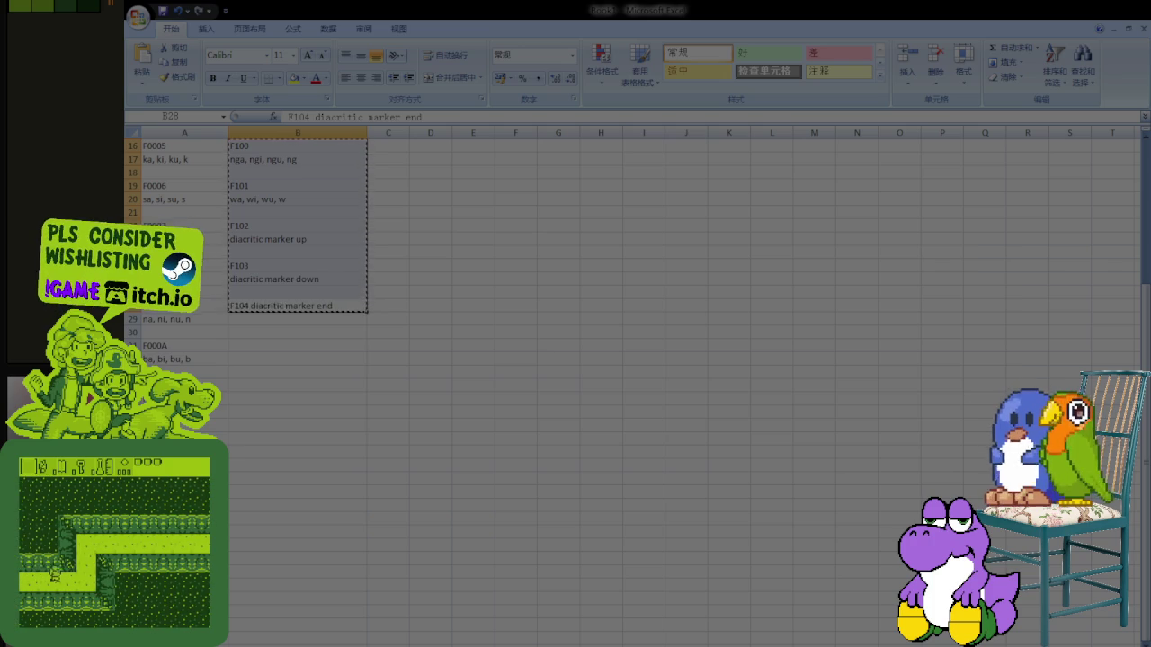
Step: Switch back to the badlit text file in Notepad++
{"action": "key", "text": "alt+Tab"}
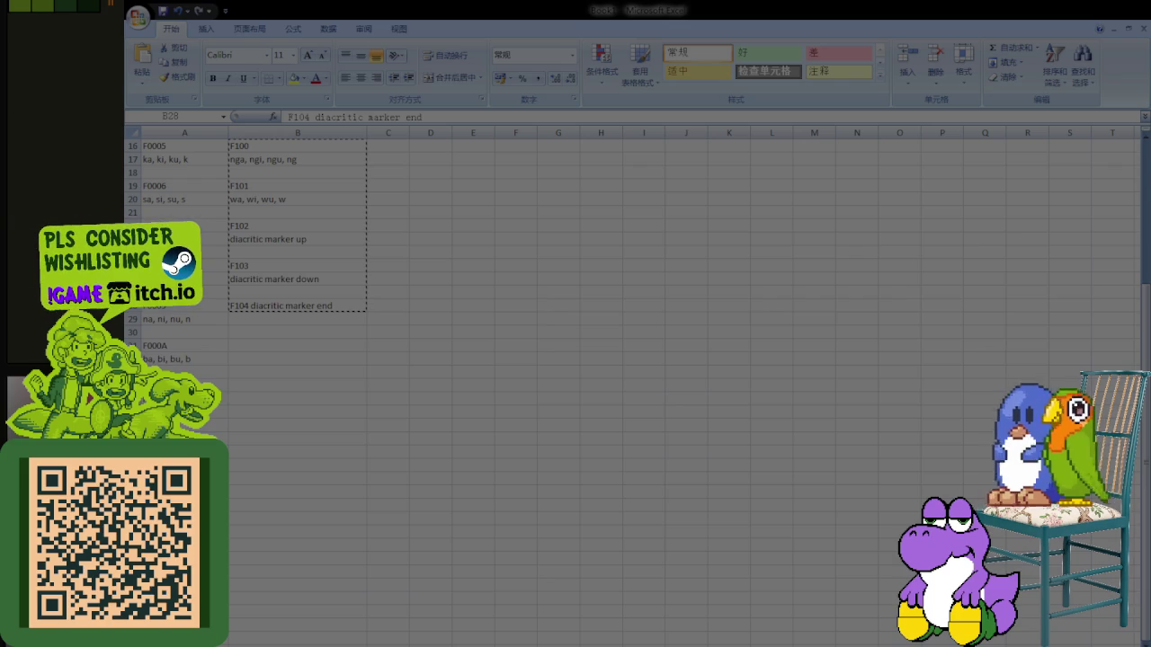
{"action": "key", "text": "alt+Tab"}
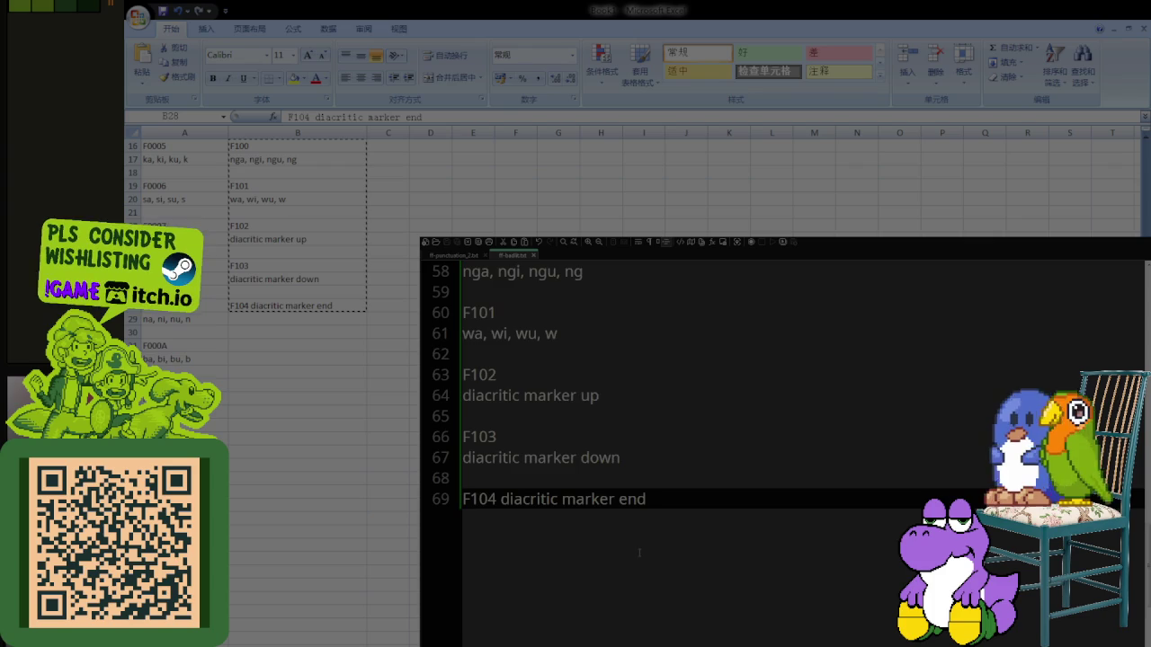
Step: Return to Notepad++ and place the caret after F0003 on line 18
{"action": "key", "text": "alt+Tab"}
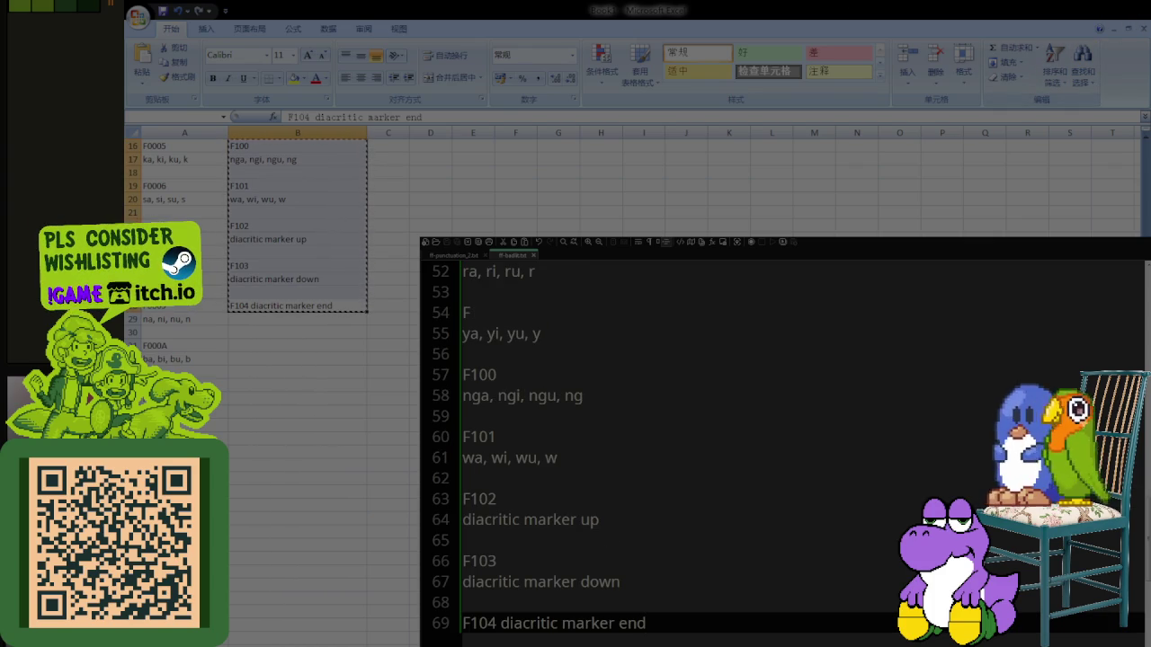
{"action": "key", "text": "alt+Tab"}
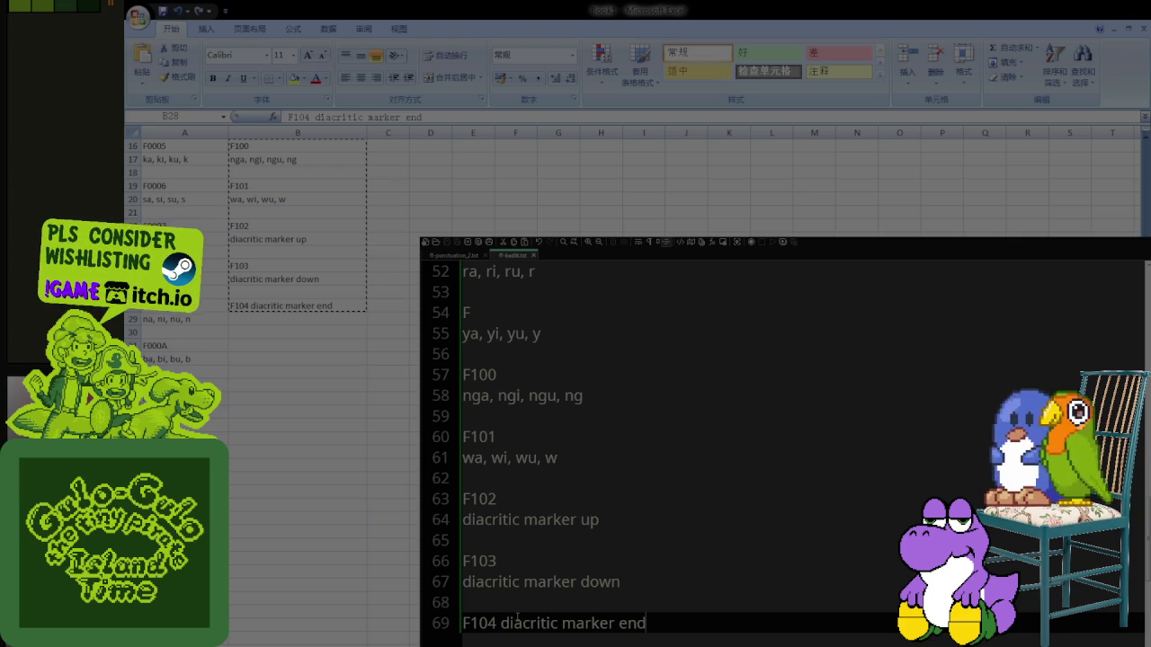
{"action": "scroll", "coordinate": [612, 369], "scroll_direction": "up", "scroll_amount": 6}
{"action": "scroll", "coordinate": [612, 369], "scroll_direction": "up", "scroll_amount": 5}
{"action": "scroll", "coordinate": [612, 369], "scroll_direction": "up", "scroll_amount": 2}
{"action": "scroll", "coordinate": [612, 369], "scroll_direction": "up", "scroll_amount": 3}
{"action": "scroll", "coordinate": [577, 428], "scroll_direction": "up", "scroll_amount": 1}
{"action": "left_click", "coordinate": [565, 436]}
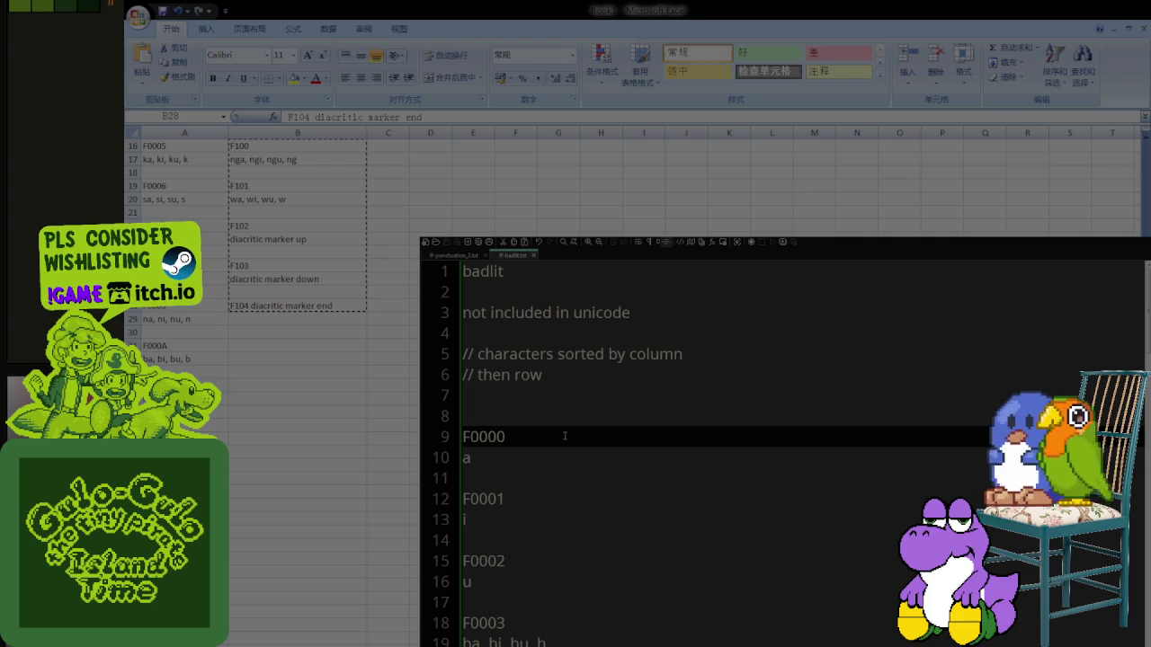
{"action": "left_click", "coordinate": [527, 620]}
{"action": "scroll", "coordinate": [561, 608], "scroll_direction": "down", "scroll_amount": 1}
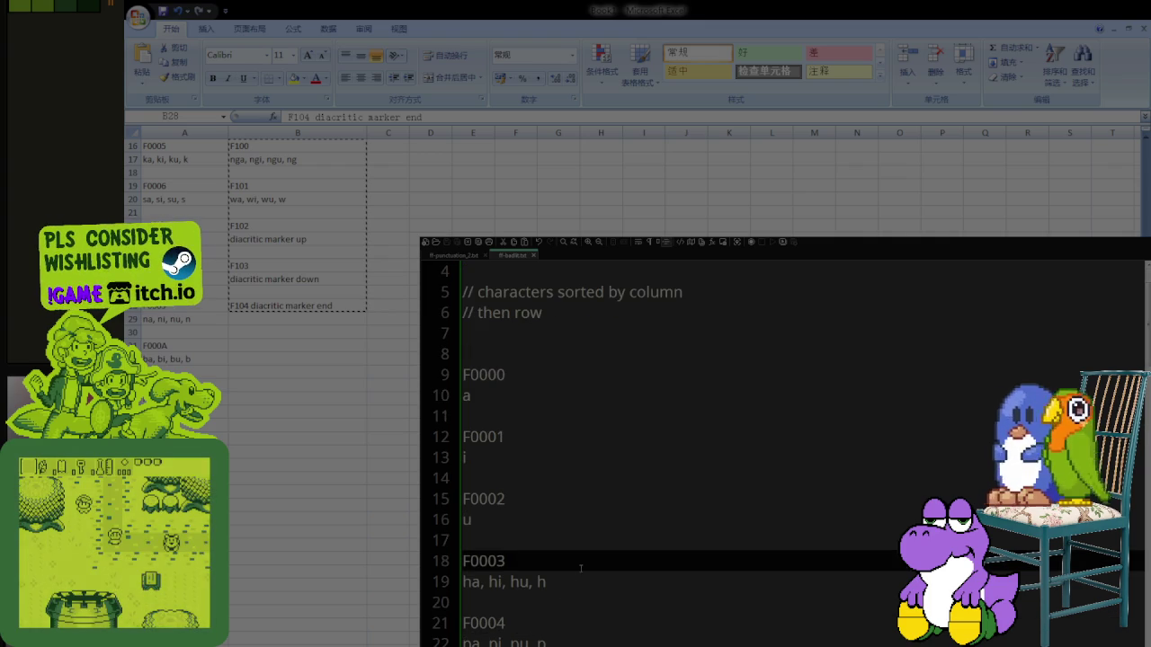
Step: Extend line 18's header to 'F0003, F0003' by copying the code after a comma
{"action": "type", "text": ","}
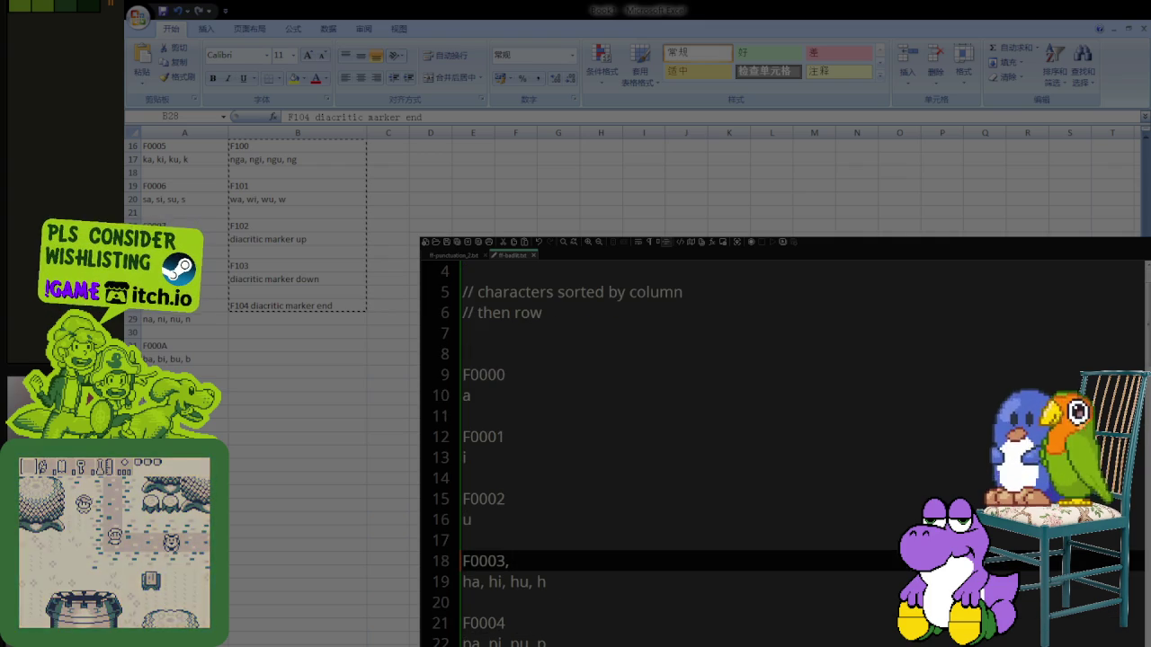
{"action": "key", "text": "shift+Home"}
{"action": "key", "text": "ctrl+c"}
{"action": "key", "text": "End"}
{"action": "key", "text": "ctrl+v"}
{"action": "scroll", "coordinate": [606, 573], "scroll_direction": "down", "scroll_amount": 1}
{"action": "scroll", "coordinate": [606, 573], "scroll_direction": "down", "scroll_amount": 6}
{"action": "scroll", "coordinate": [605, 574], "scroll_direction": "down", "scroll_amount": 7}
{"action": "scroll", "coordinate": [606, 574], "scroll_direction": "down", "scroll_amount": 4}
{"action": "scroll", "coordinate": [605, 573], "scroll_direction": "up", "scroll_amount": 1}
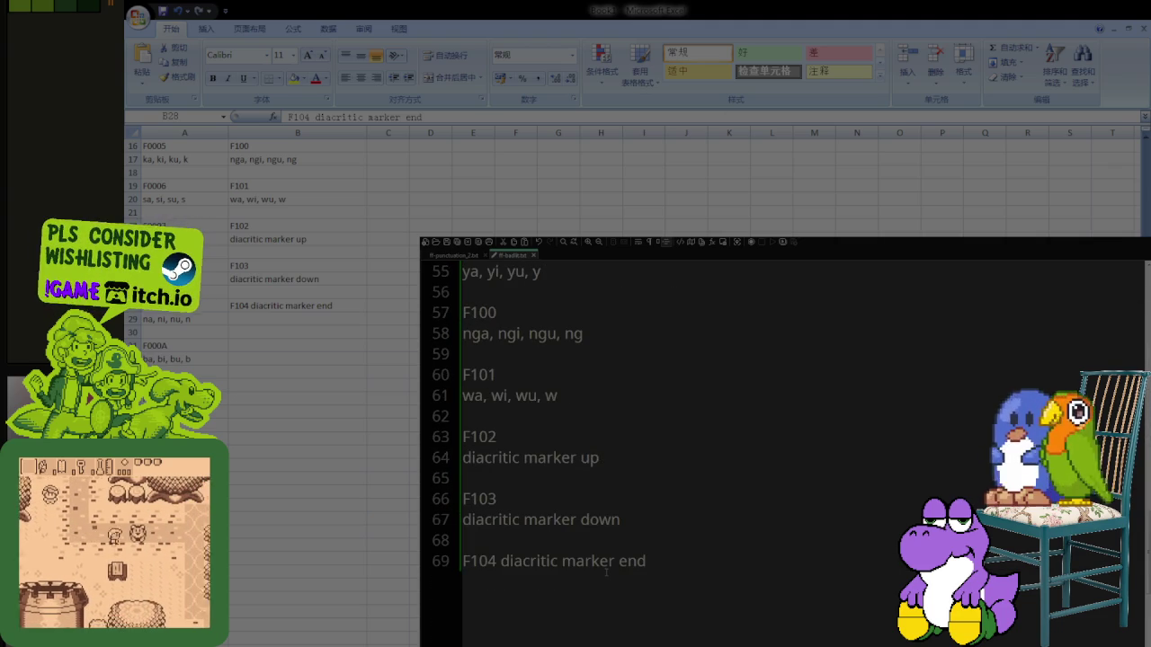
{"action": "scroll", "coordinate": [593, 571], "scroll_direction": "up", "scroll_amount": 1}
{"action": "scroll", "coordinate": [591, 571], "scroll_direction": "up", "scroll_amount": 1}
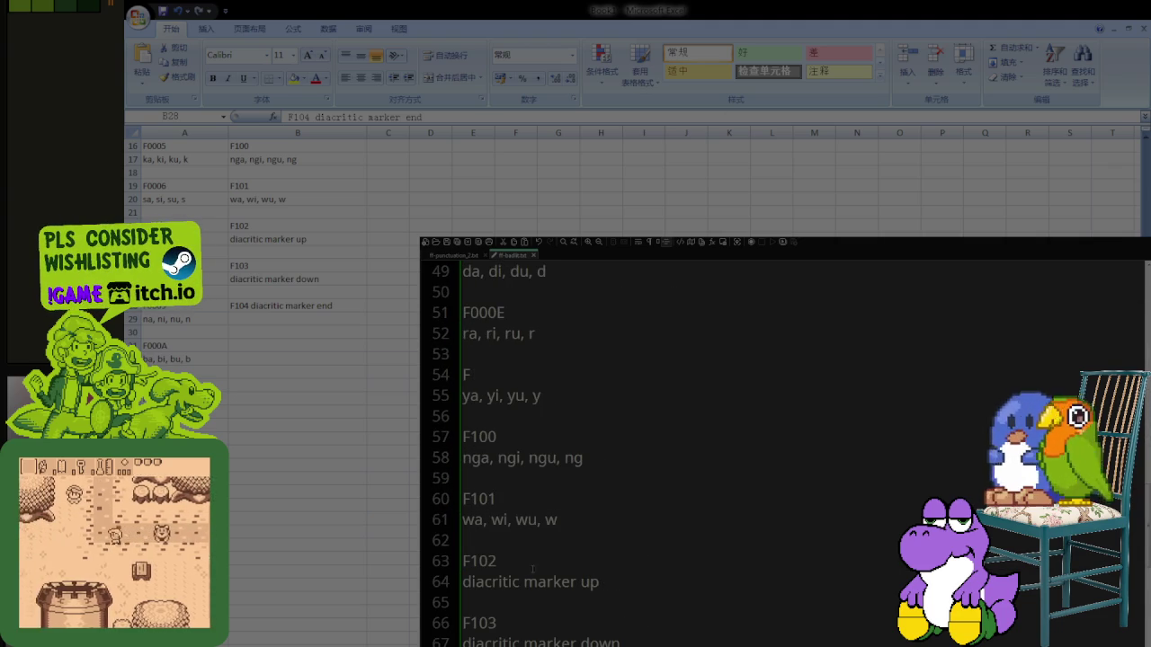
Step: Select the F102 code on line 63 and review the diacritic entries
{"action": "left_click", "coordinate": [513, 565]}
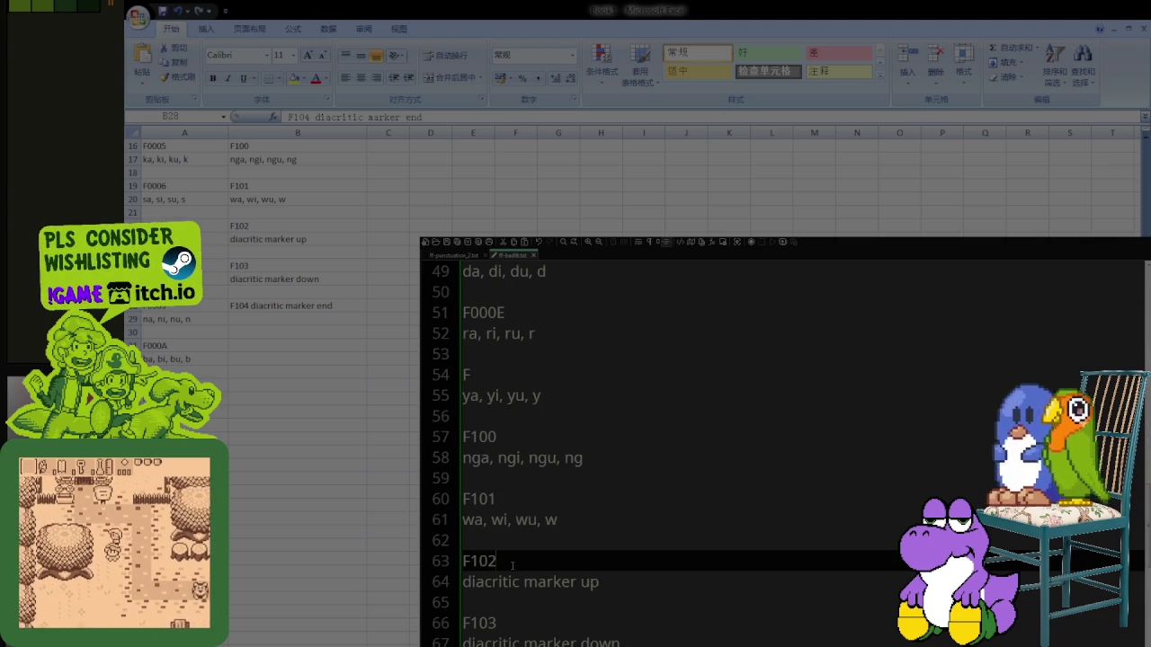
{"action": "key", "text": "shift+Home"}
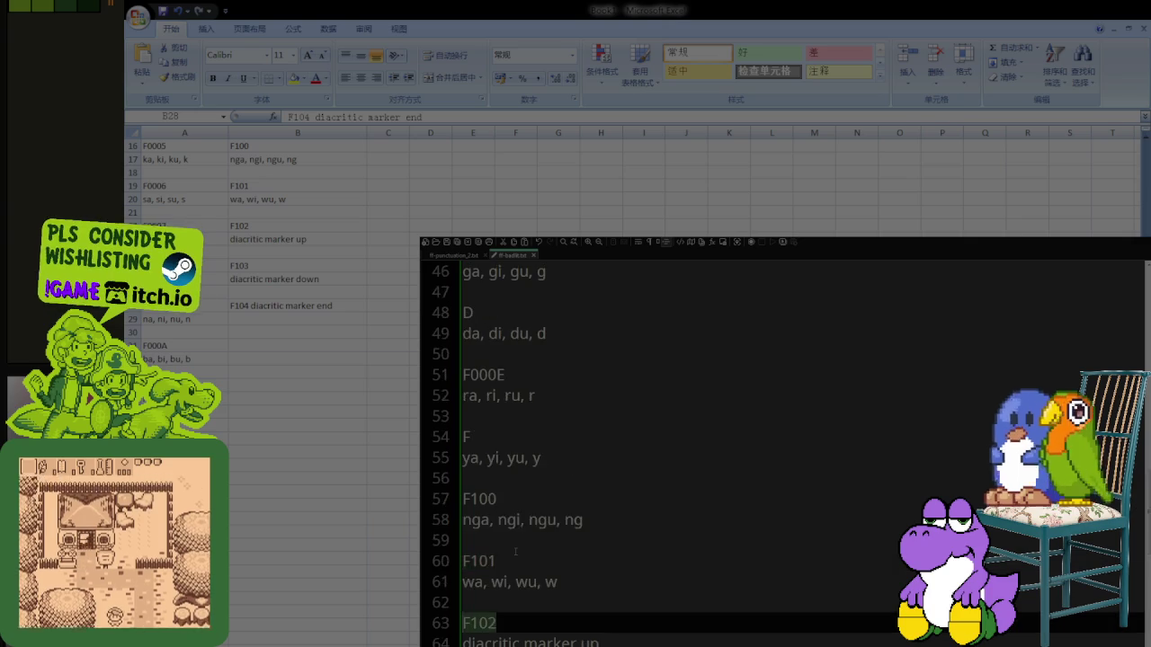
{"action": "scroll", "coordinate": [515, 551], "scroll_direction": "up", "scroll_amount": 9}
{"action": "scroll", "coordinate": [497, 539], "scroll_direction": "up", "scroll_amount": 3}
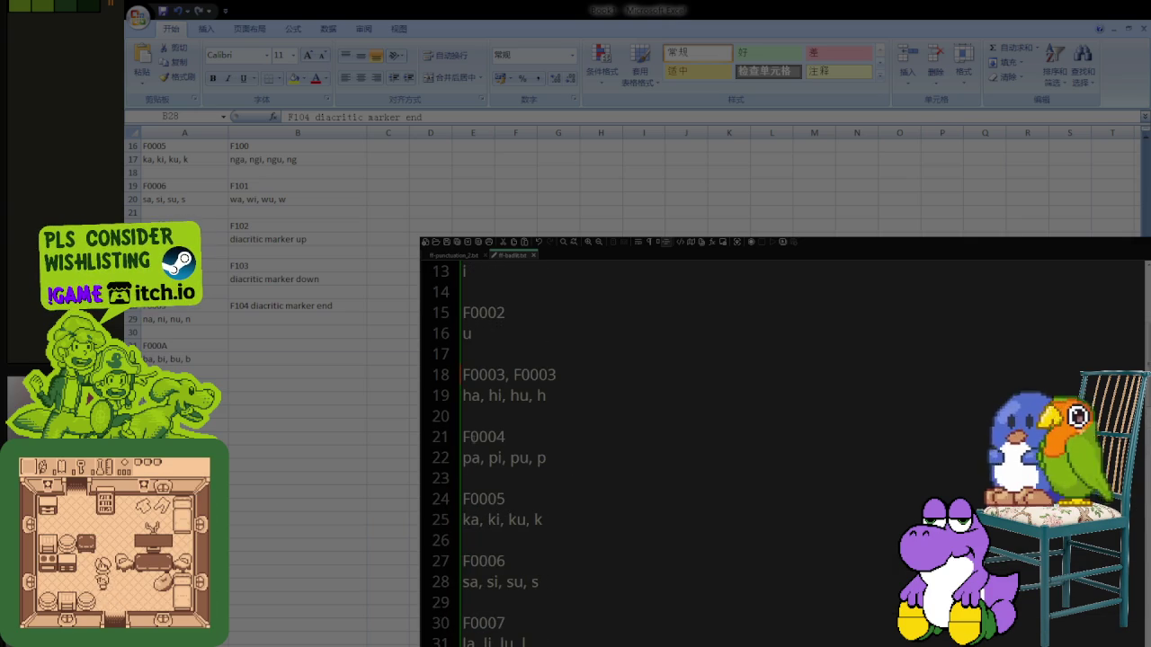
{"action": "scroll", "coordinate": [467, 549], "scroll_direction": "down", "scroll_amount": 2}
{"action": "scroll", "coordinate": [467, 548], "scroll_direction": "down", "scroll_amount": 2}
{"action": "scroll", "coordinate": [478, 564], "scroll_direction": "down", "scroll_amount": 2}
{"action": "scroll", "coordinate": [478, 564], "scroll_direction": "up", "scroll_amount": 2}
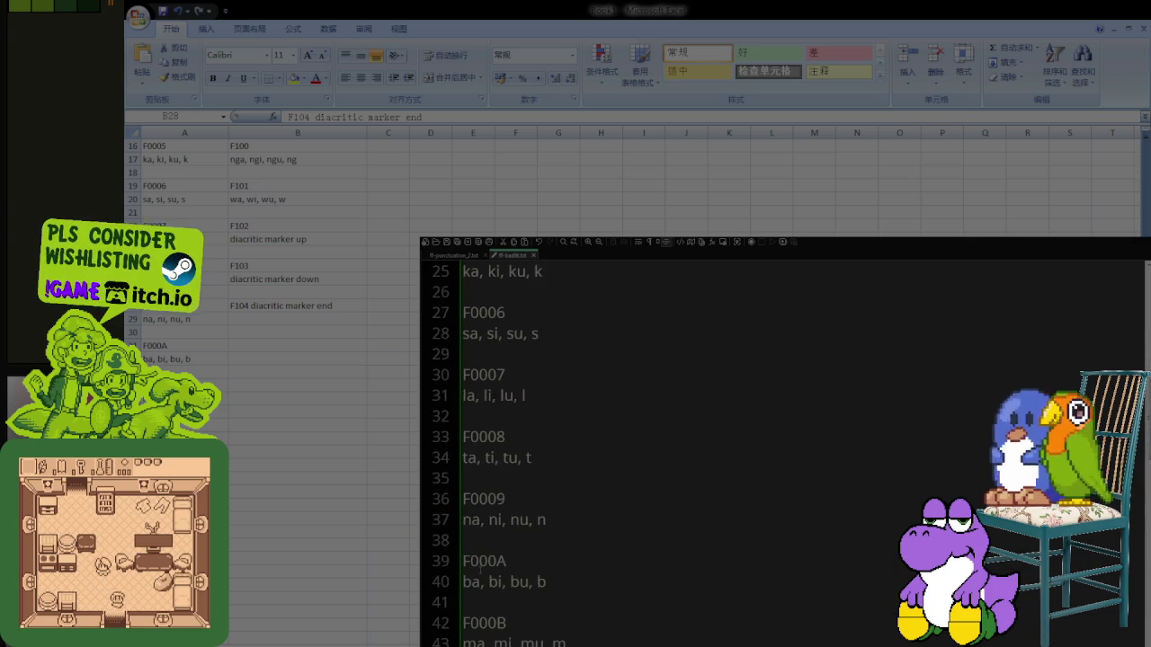
{"action": "scroll", "coordinate": [479, 564], "scroll_direction": "up", "scroll_amount": 4}
{"action": "scroll", "coordinate": [481, 562], "scroll_direction": "up", "scroll_amount": 3}
{"action": "scroll", "coordinate": [481, 563], "scroll_direction": "down", "scroll_amount": 7}
{"action": "scroll", "coordinate": [481, 562], "scroll_direction": "down", "scroll_amount": 4}
{"action": "scroll", "coordinate": [482, 563], "scroll_direction": "down", "scroll_amount": 1}
{"action": "scroll", "coordinate": [483, 564], "scroll_direction": "down", "scroll_amount": 1}
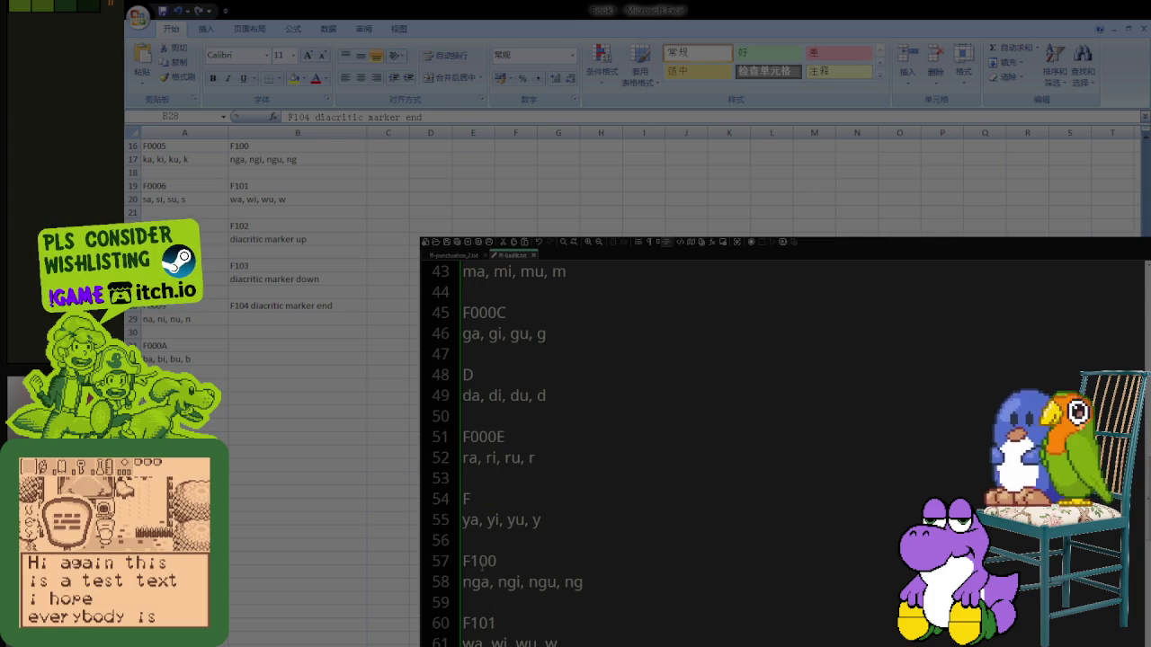
Step: Correct F to F000F, F100 to F1000 and F101 to F1001
{"action": "left_click", "coordinate": [487, 502]}
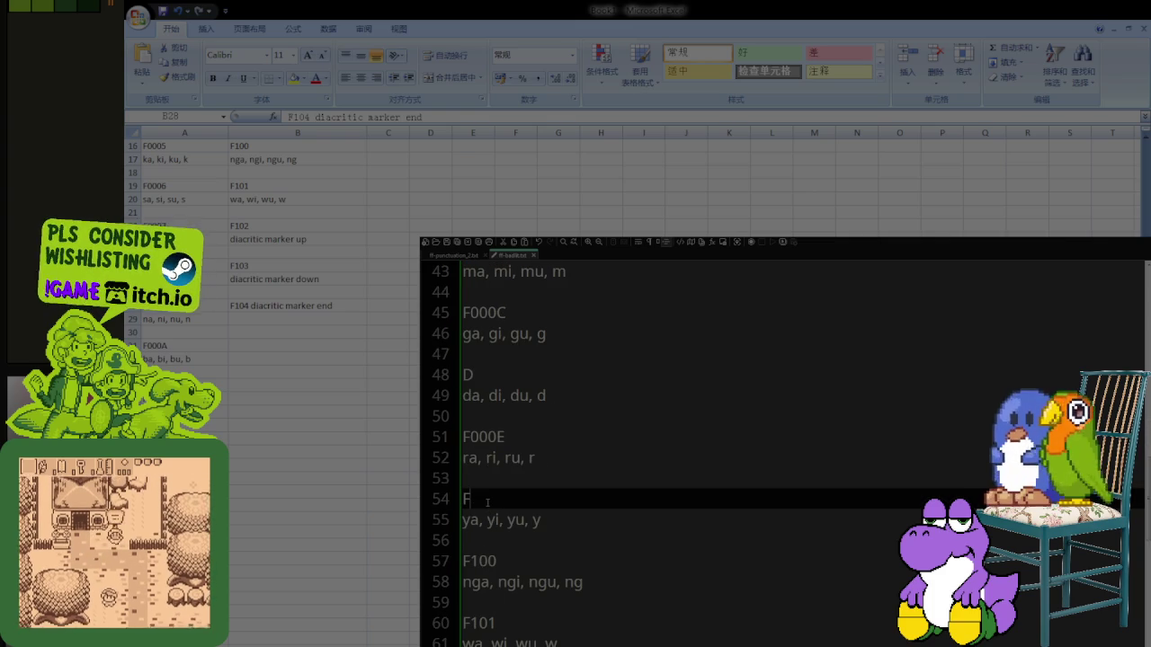
{"action": "type", "text": "00F"}
{"action": "key", "text": "Down"}
{"action": "key", "text": "Down"}
{"action": "key", "text": "Down"}
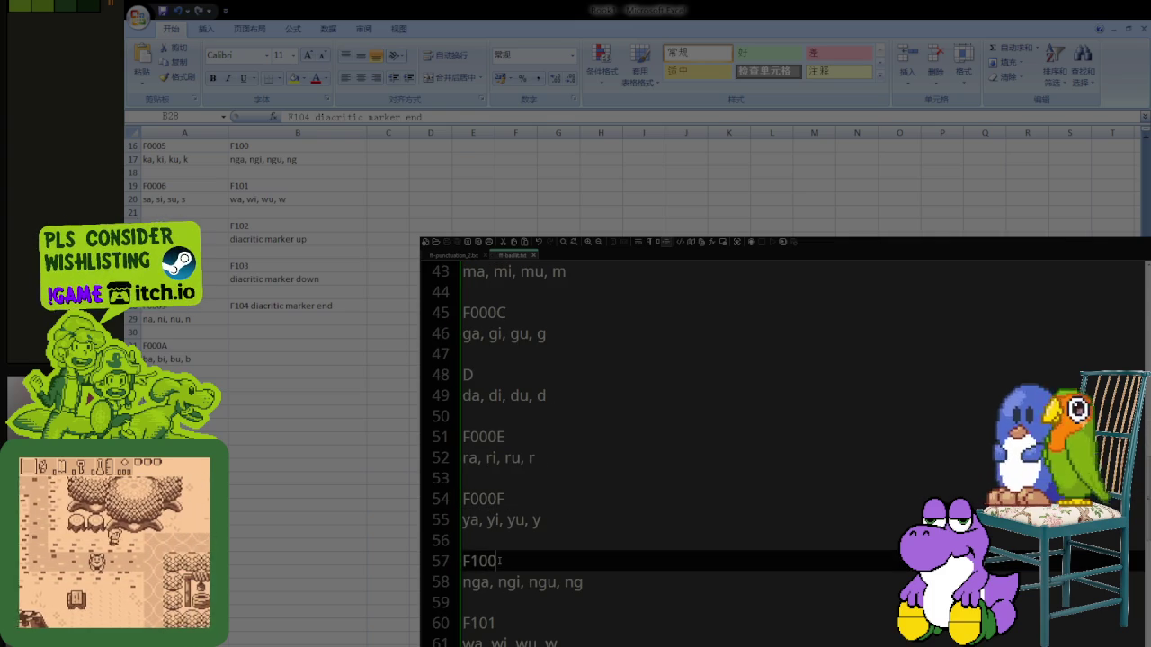
{"action": "type", "text": "0"}
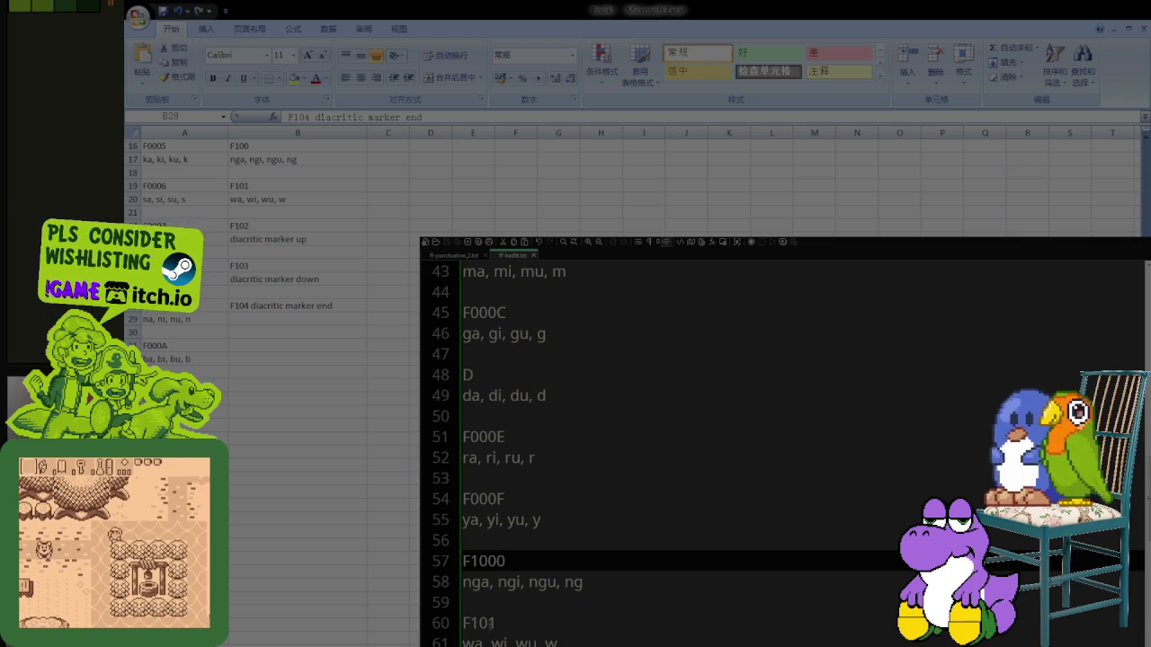
{"action": "left_click", "coordinate": [490, 623]}
{"action": "type", "text": "0"}
{"action": "left_click", "coordinate": [564, 598]}
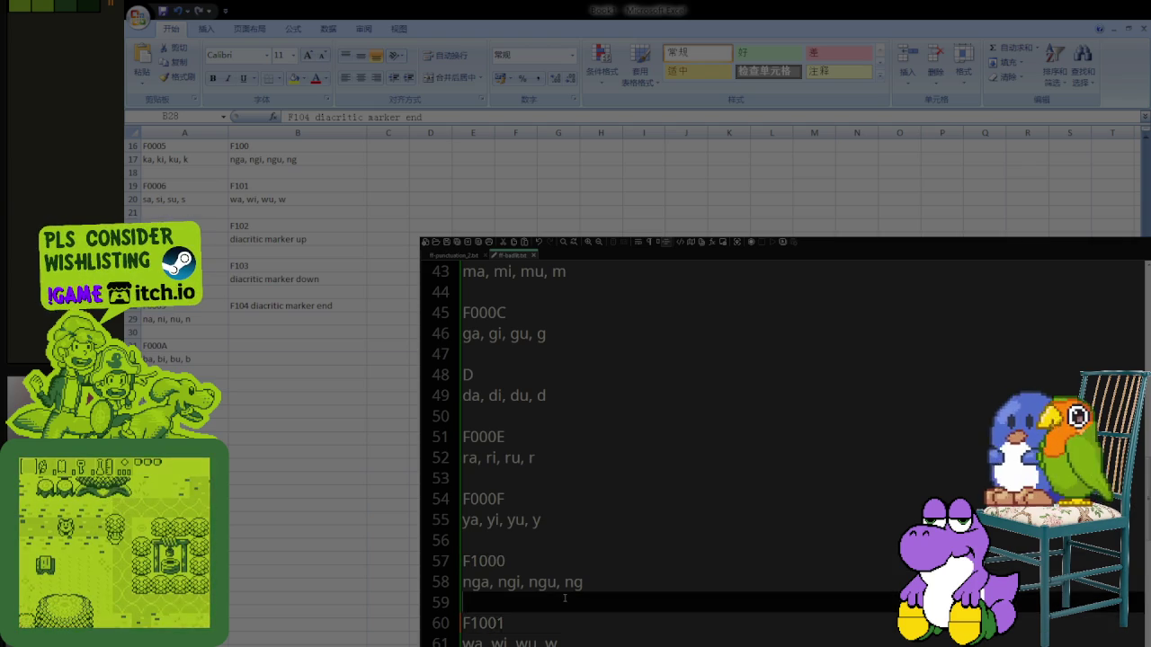
{"action": "scroll", "coordinate": [565, 598], "scroll_direction": "down", "scroll_amount": 3}
Step: Correct F102–F104 to F1002–F1004 and move 'diacritic marker end' onto its own line
{"action": "left_click", "coordinate": [486, 498]}
{"action": "type", "text": "002"}
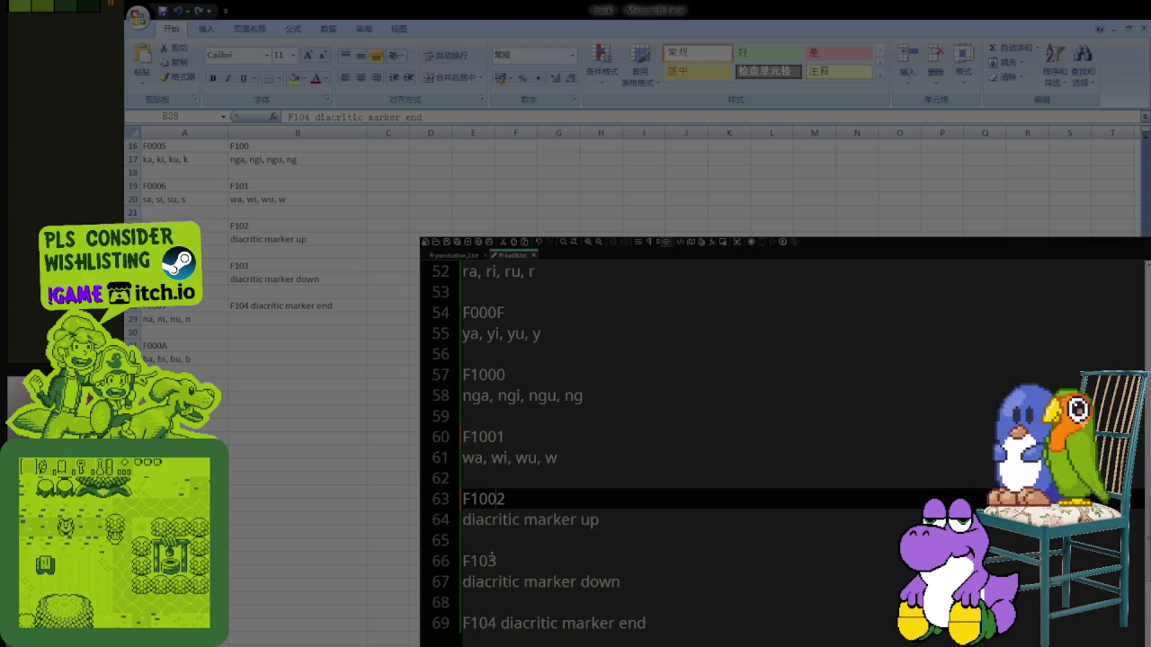
{"action": "left_click", "coordinate": [491, 561]}
{"action": "type", "text": "0"}
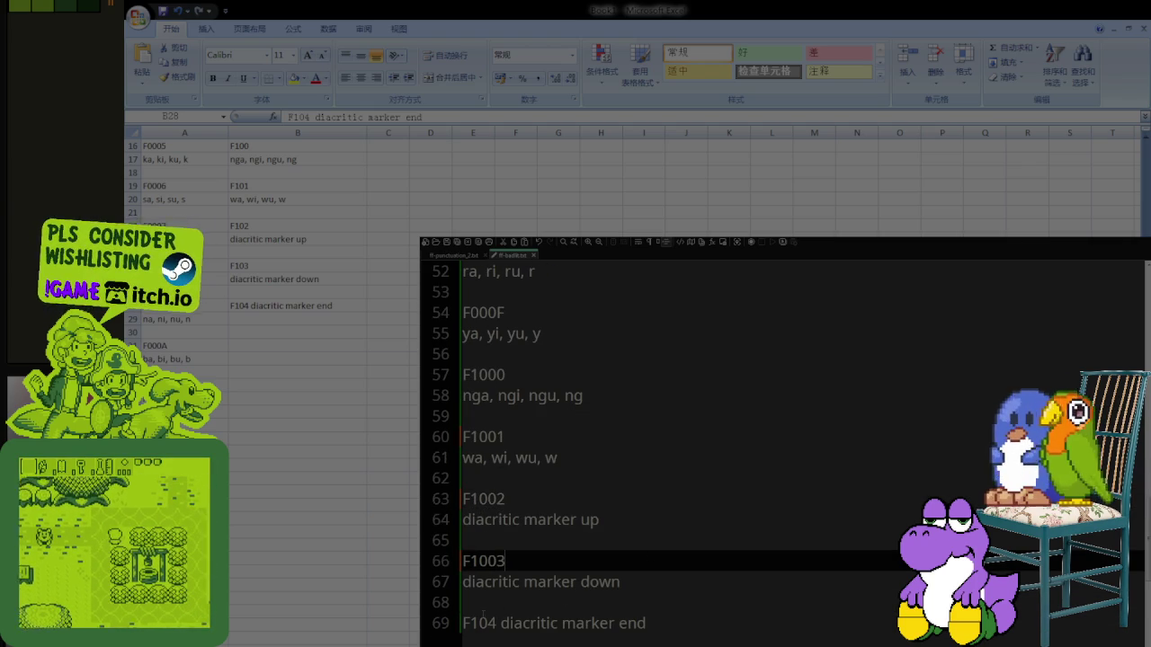
{"action": "left_click", "coordinate": [486, 623]}
{"action": "type", "text": "0"}
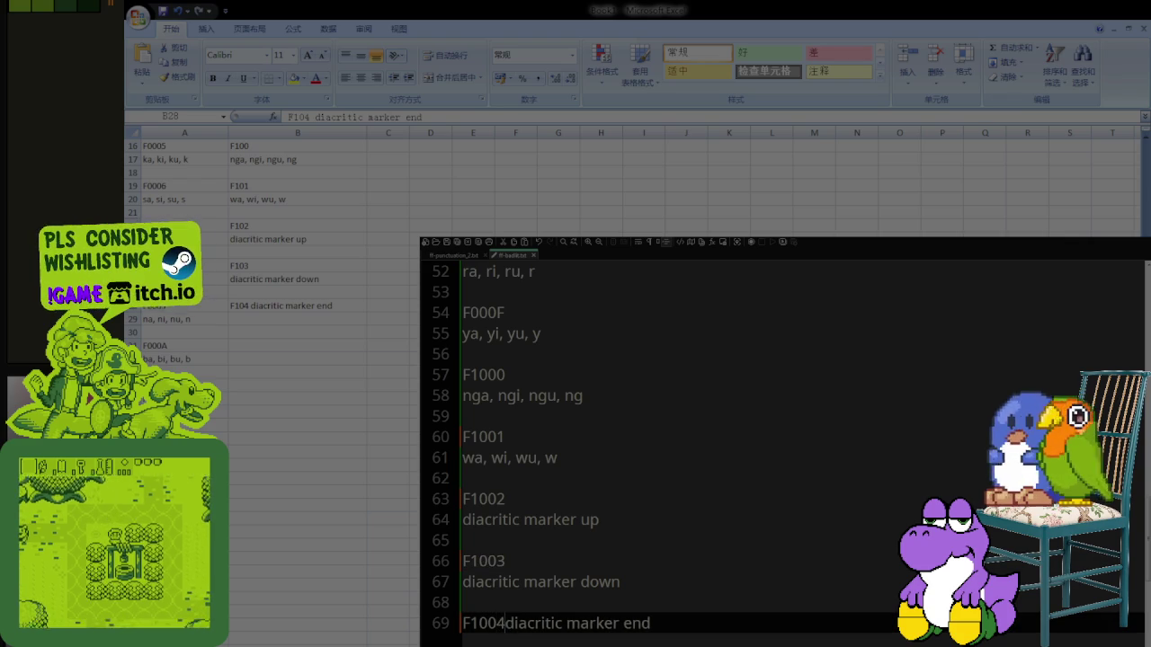
{"action": "left_click", "coordinate": [501, 623]}
{"action": "key", "text": "Return"}
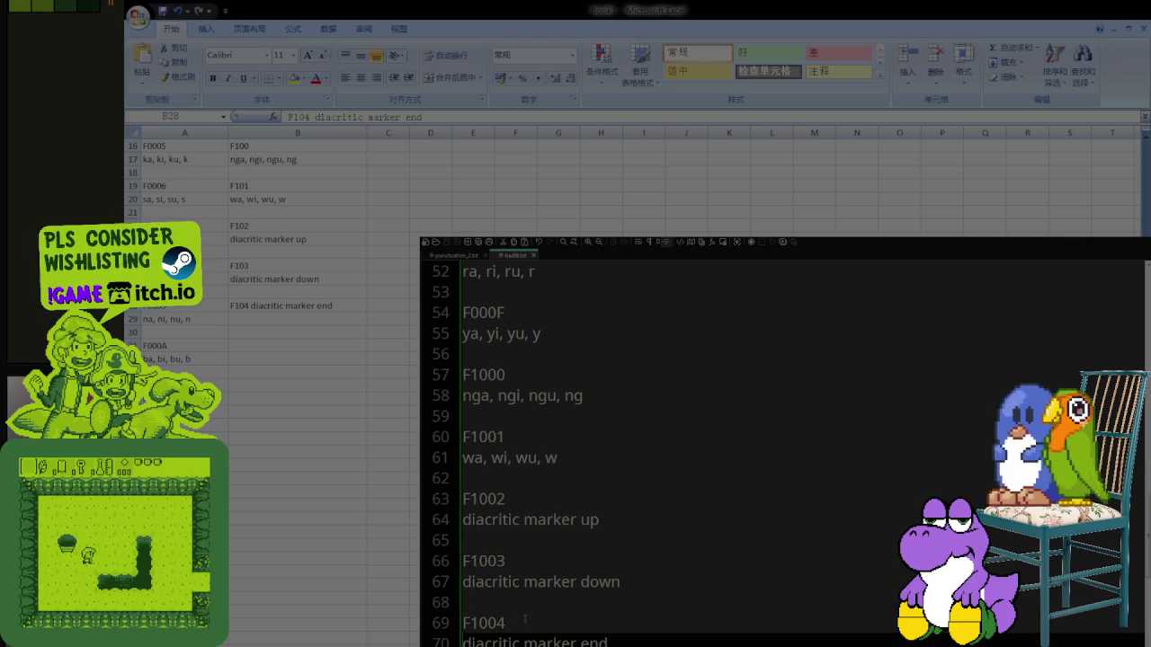
Step: Select the F1002 code in the diacritic entries
{"action": "left_click", "coordinate": [525, 621]}
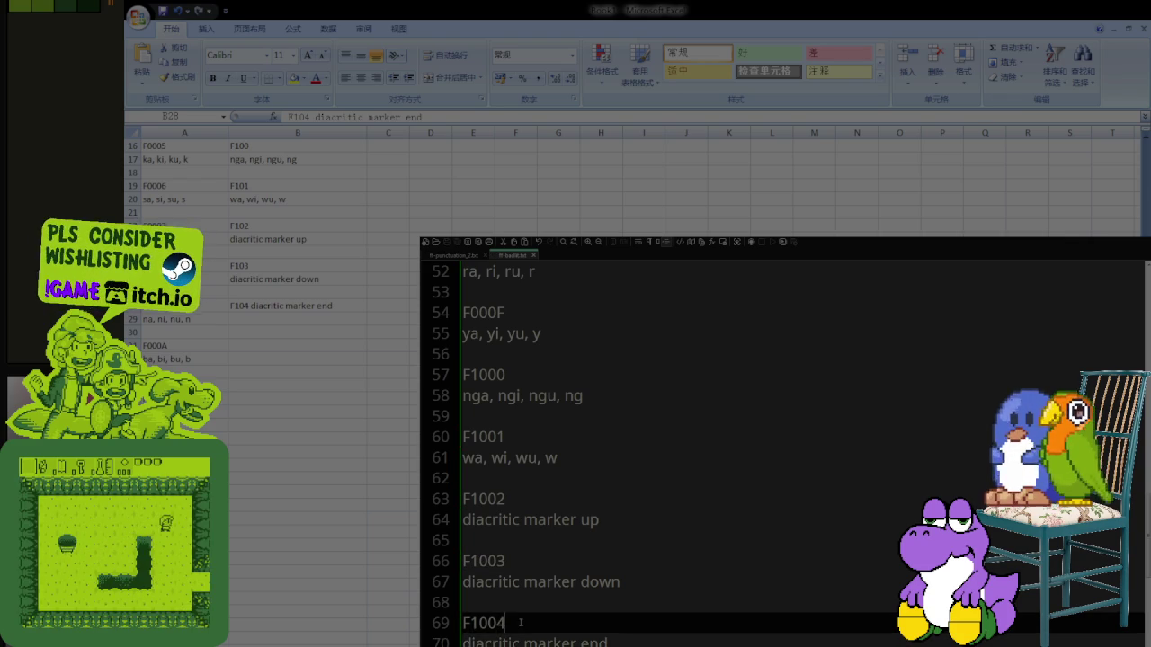
{"action": "left_click", "coordinate": [531, 502]}
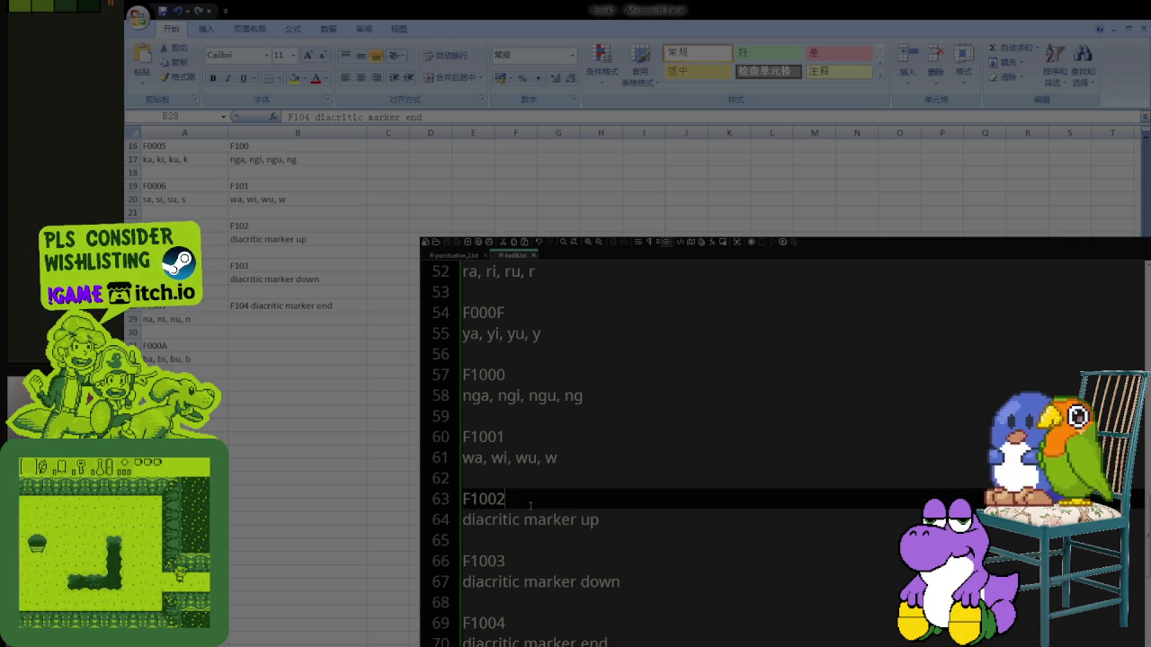
{"action": "double_click", "coordinate": [530, 502]}
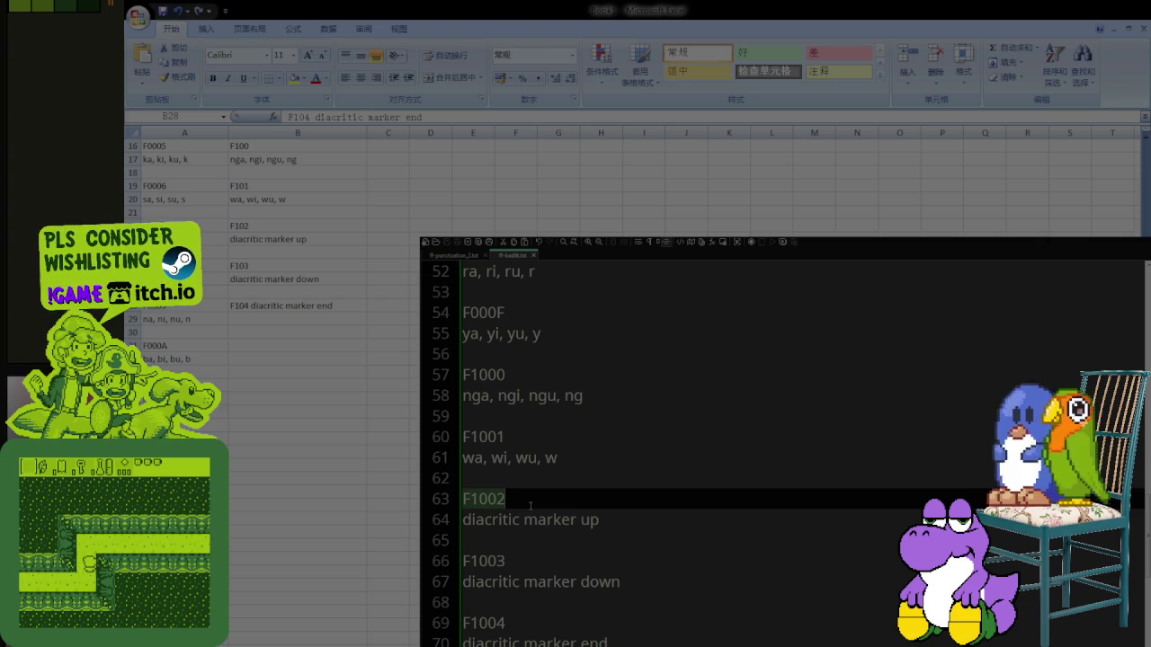
{"action": "scroll", "coordinate": [544, 509], "scroll_direction": "up", "scroll_amount": 2}
{"action": "scroll", "coordinate": [544, 509], "scroll_direction": "up", "scroll_amount": 8}
{"action": "scroll", "coordinate": [543, 509], "scroll_direction": "up", "scroll_amount": 7}
{"action": "scroll", "coordinate": [557, 504], "scroll_direction": "down", "scroll_amount": 2}
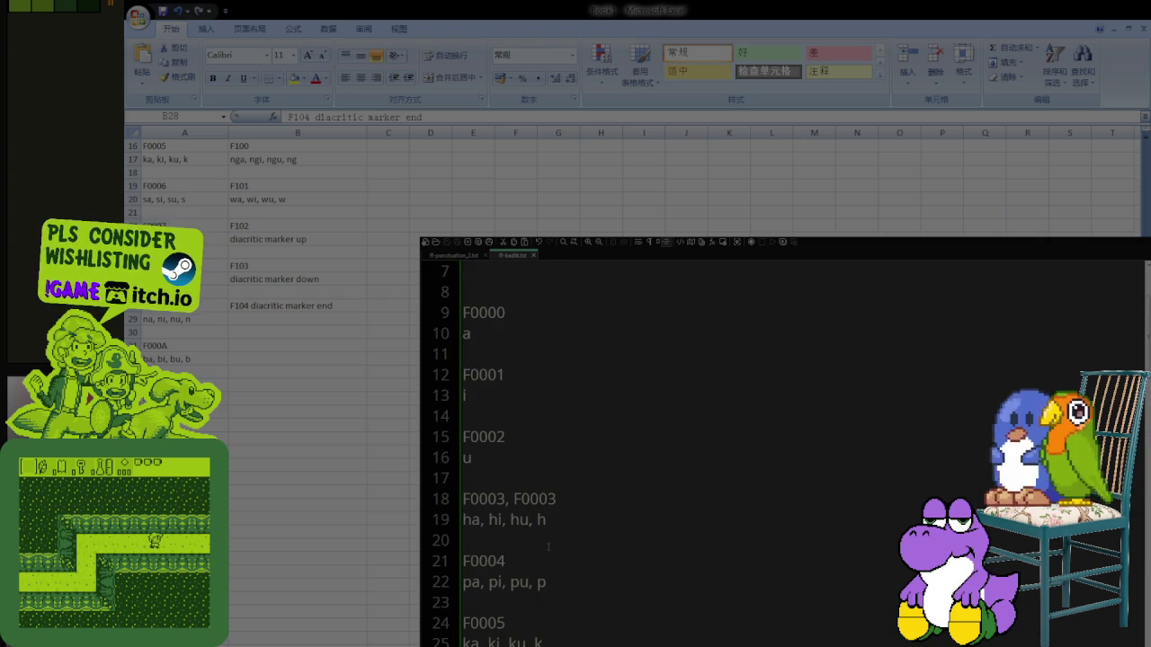
Step: Add F1002 to the end of line 18, replacing its last character
{"action": "left_click", "coordinate": [573, 498]}
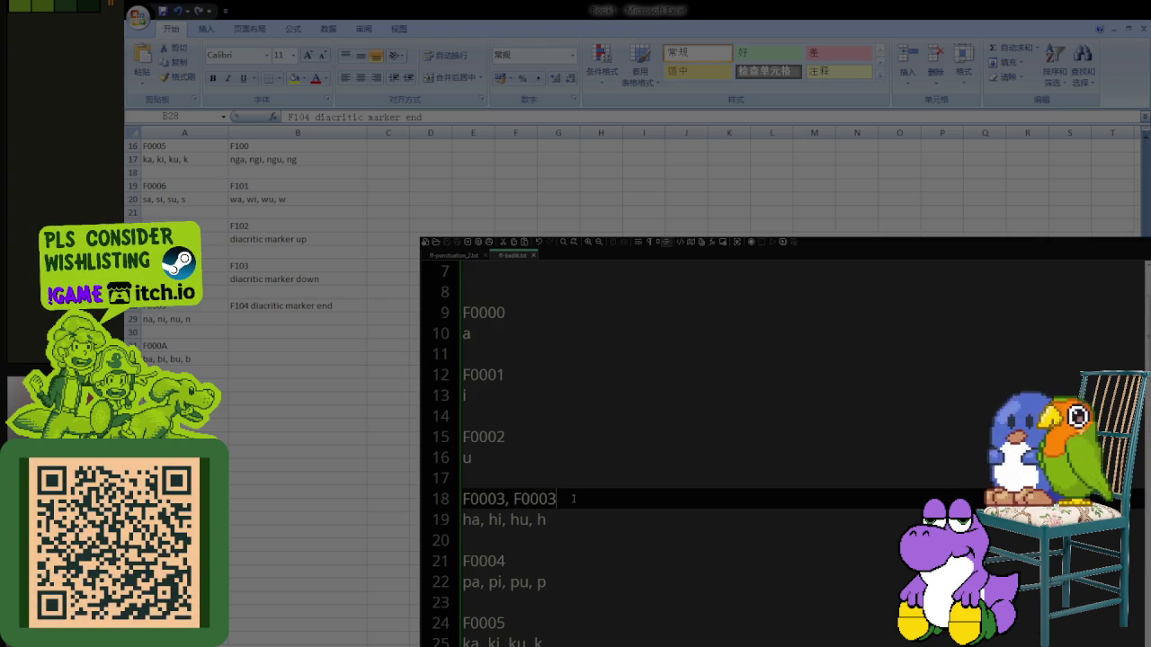
{"action": "key", "text": "BackSpace"}
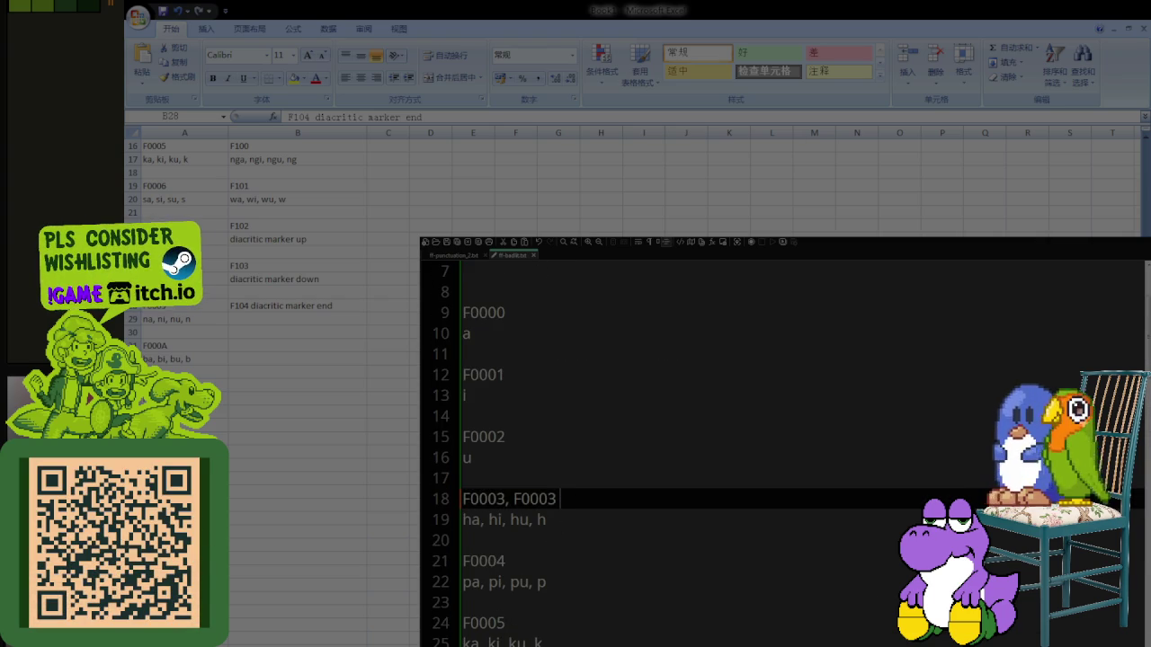
{"action": "type", "text": "+F1002"}
{"action": "scroll", "coordinate": [614, 526], "scroll_direction": "down", "scroll_amount": 5}
{"action": "scroll", "coordinate": [593, 535], "scroll_direction": "down", "scroll_amount": 9}
{"action": "scroll", "coordinate": [557, 544], "scroll_direction": "down", "scroll_amount": 4}
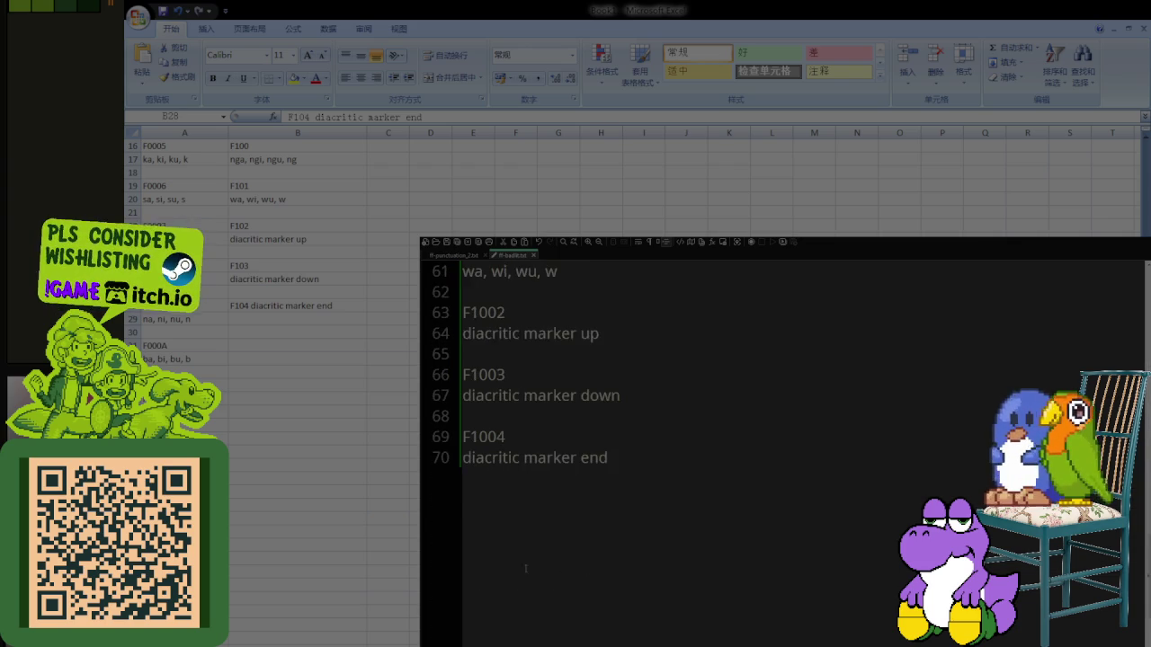
{"action": "scroll", "coordinate": [517, 552], "scroll_direction": "up", "scroll_amount": 1}
Step: Copy the F1003 codepoint and paste it onto the end of the F0003 line
{"action": "double_click", "coordinate": [515, 444]}
{"action": "key", "text": "ctrl+c"}
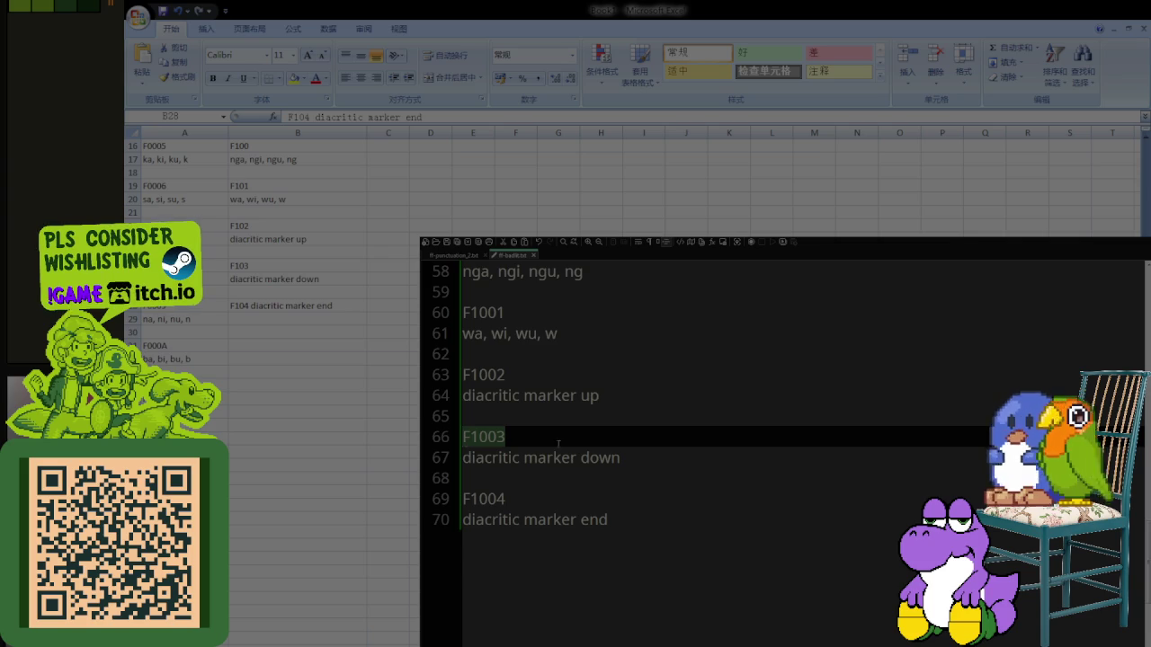
{"action": "scroll", "coordinate": [539, 449], "scroll_direction": "up", "scroll_amount": 11}
{"action": "scroll", "coordinate": [612, 522], "scroll_direction": "up", "scroll_amount": 7}
{"action": "left_click", "coordinate": [657, 560]}
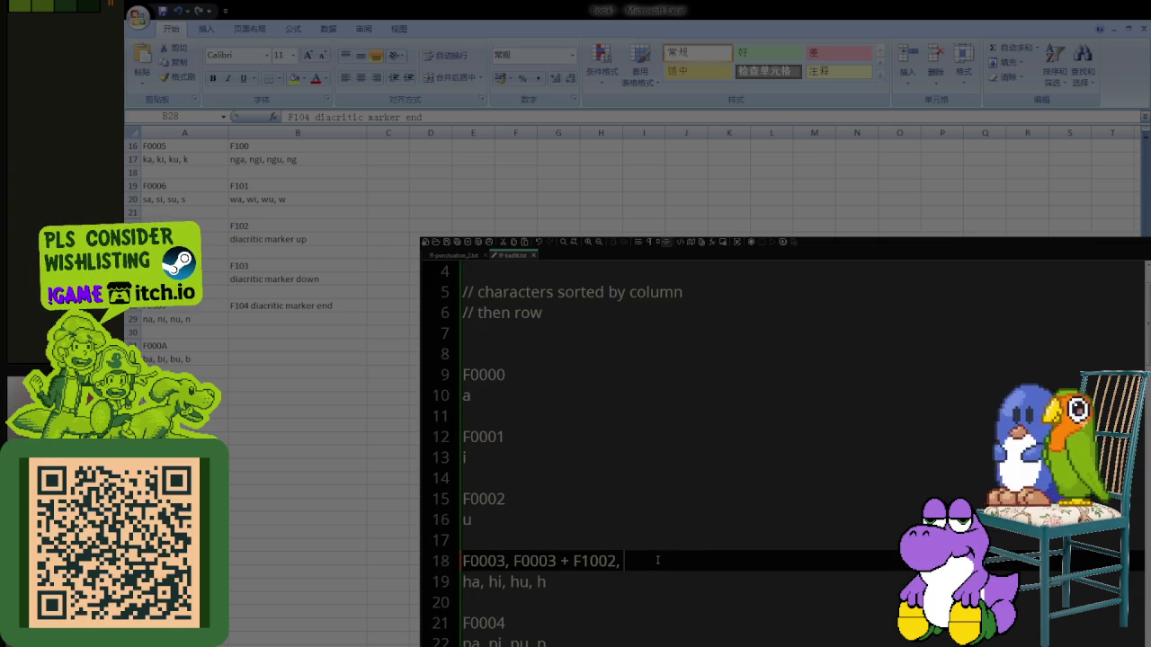
{"action": "key", "text": "ctrl+v"}
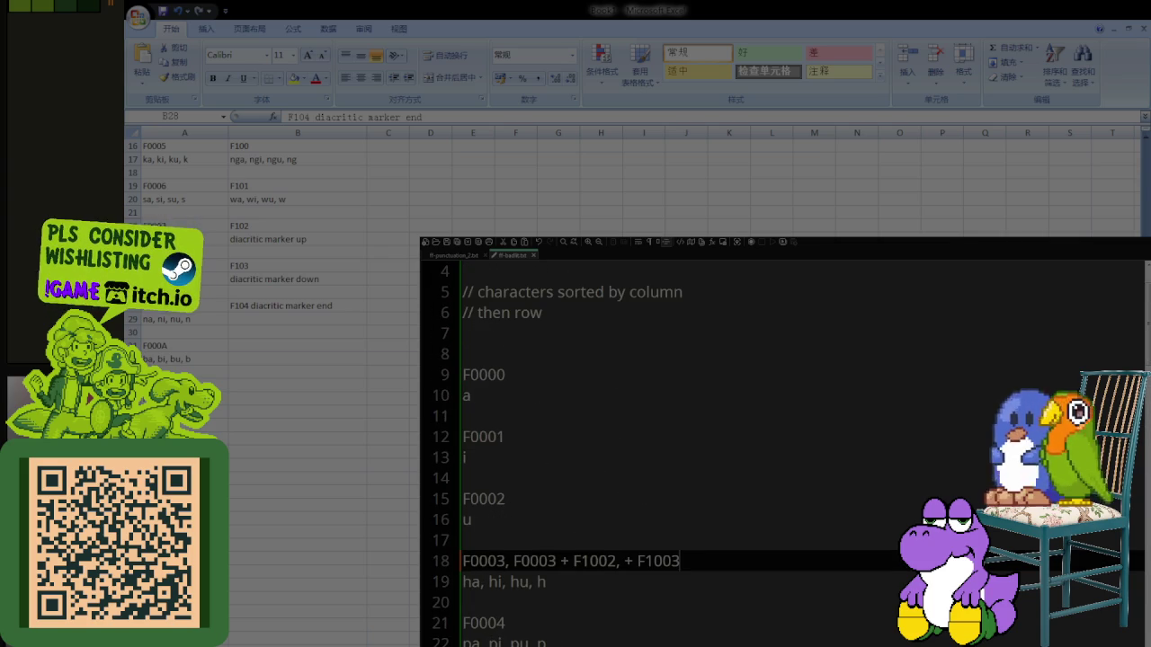
{"action": "scroll", "coordinate": [549, 568], "scroll_direction": "down", "scroll_amount": 6}
{"action": "scroll", "coordinate": [550, 569], "scroll_direction": "down", "scroll_amount": 7}
{"action": "scroll", "coordinate": [549, 568], "scroll_direction": "down", "scroll_amount": 3}
{"action": "scroll", "coordinate": [550, 569], "scroll_direction": "down", "scroll_amount": 2}
Step: Copy F1004 and append '+ F1004' to the F0003 line
{"action": "double_click", "coordinate": [484, 499]}
{"action": "key", "text": "ctrl+c"}
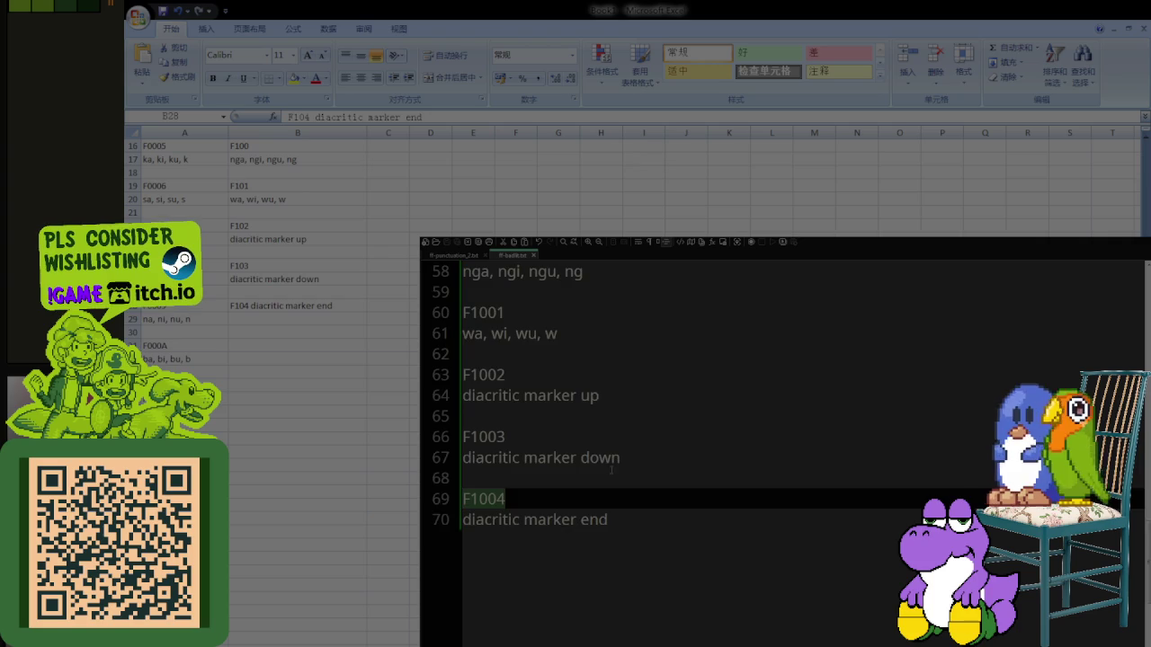
{"action": "scroll", "coordinate": [700, 484], "scroll_direction": "up", "scroll_amount": 10}
{"action": "scroll", "coordinate": [699, 484], "scroll_direction": "up", "scroll_amount": 9}
{"action": "left_click", "coordinate": [734, 623]}
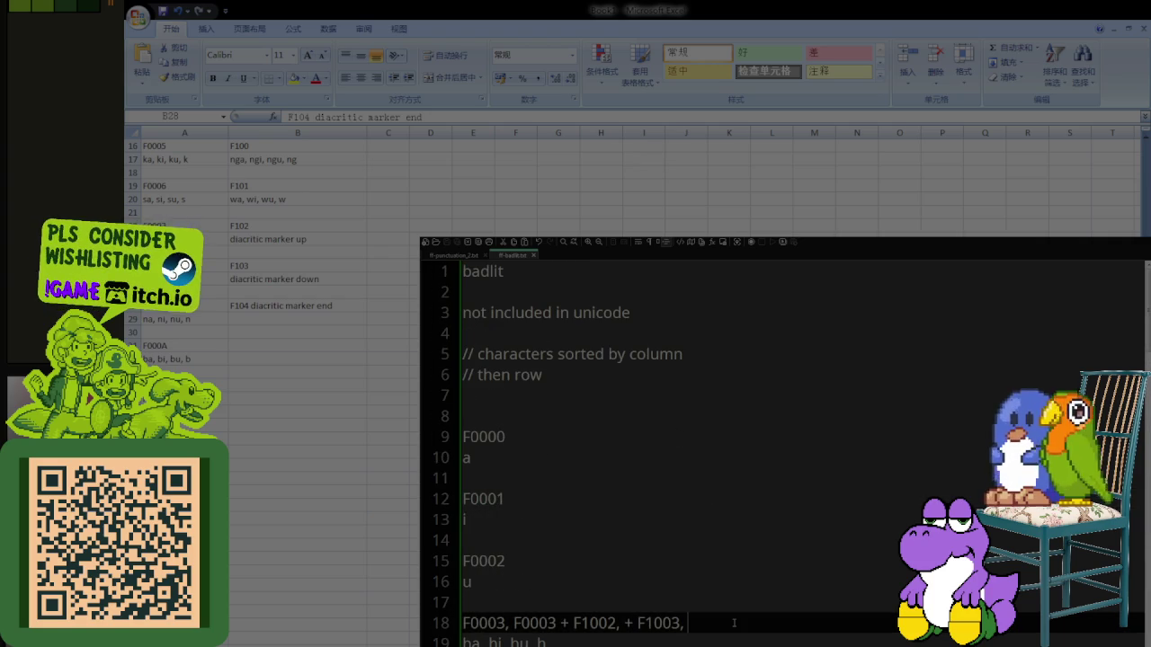
{"action": "type", "text": "+"}
{"action": "key", "text": "ctrl+v"}
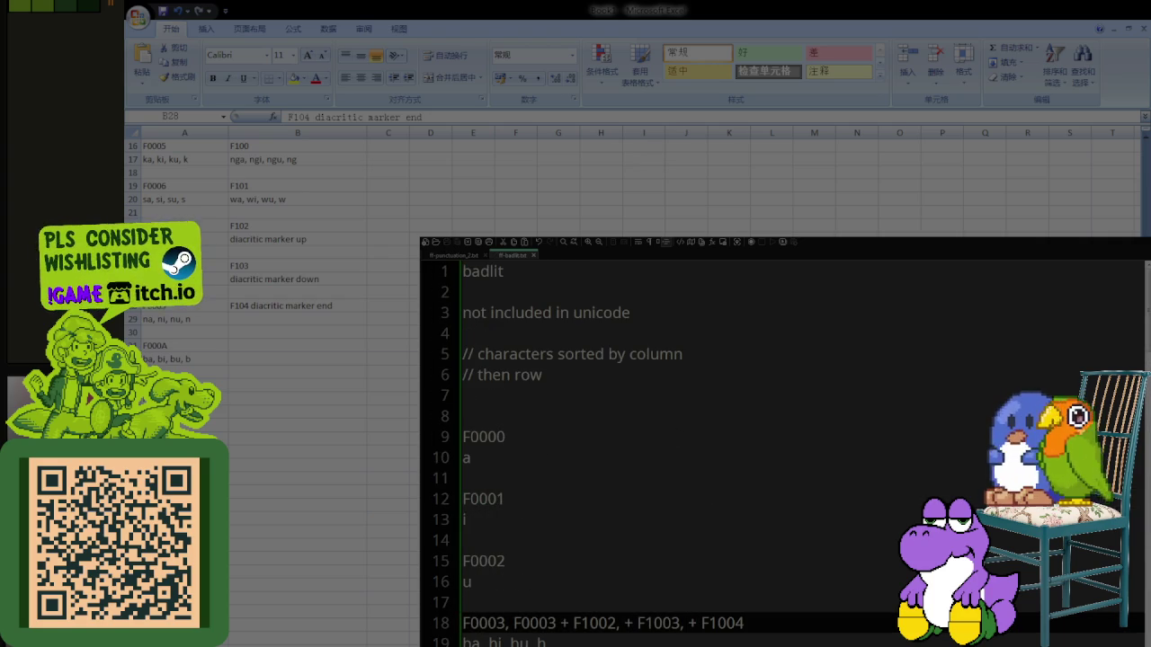
{"action": "scroll", "coordinate": [572, 520], "scroll_direction": "down", "scroll_amount": 1}
{"action": "scroll", "coordinate": [571, 521], "scroll_direction": "down", "scroll_amount": 1}
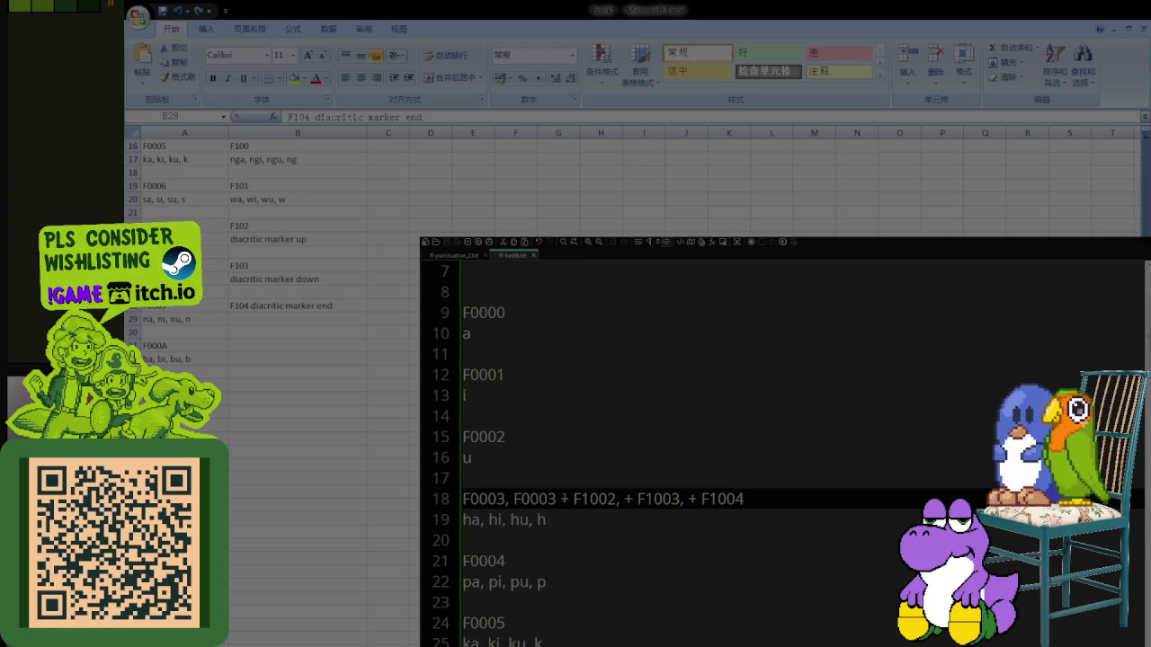
Step: Copy '+ F1002, + F1003, + F1004' from line 18 and append it to the F0004 and F0005 rows
{"action": "left_click_drag", "start_coordinate": [557, 499], "coordinate": [746, 499]}
{"action": "key", "text": "ctrl+c"}
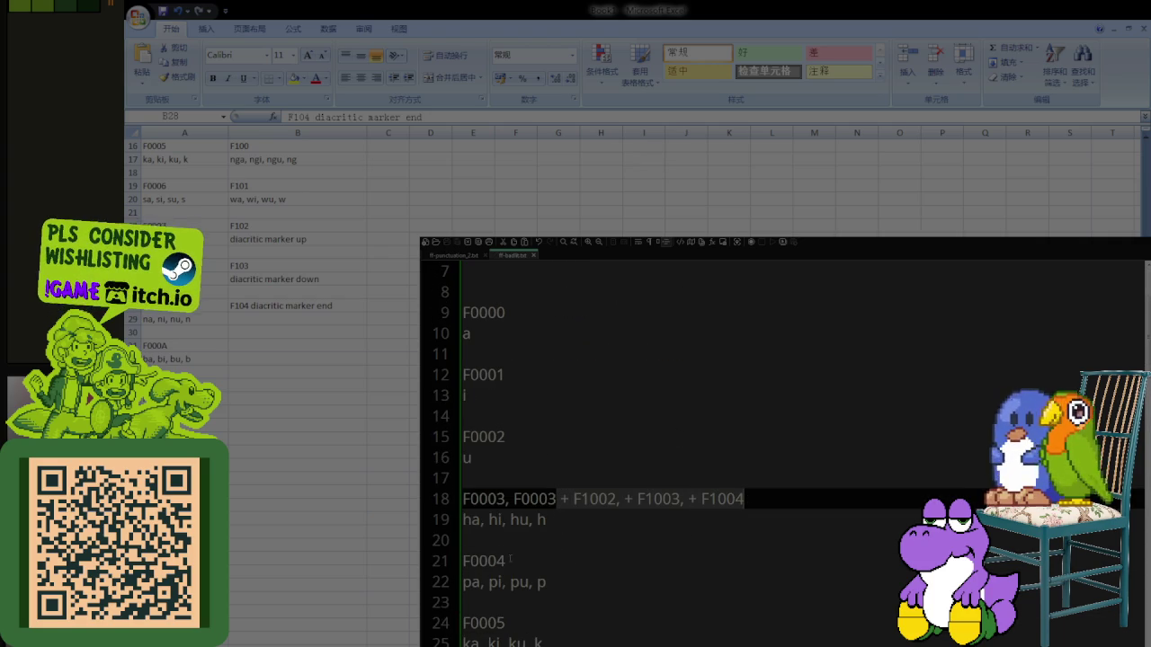
{"action": "left_click", "coordinate": [525, 561]}
{"action": "type", "text": ",  + F1002, + F1003, + F1004"}
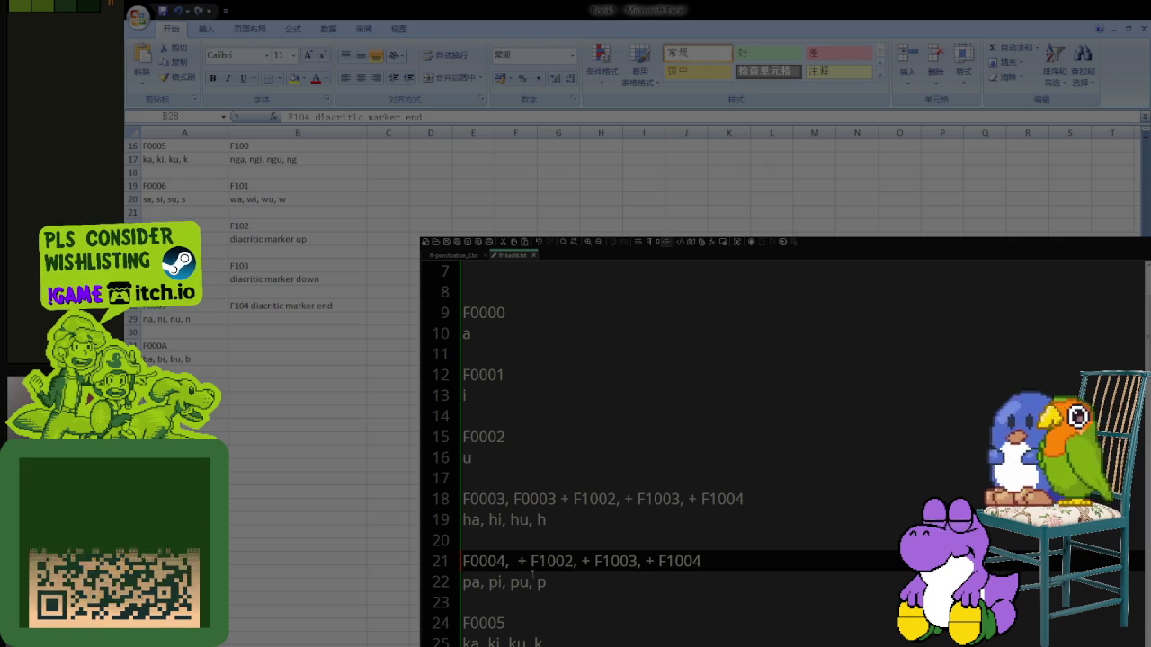
{"action": "key", "text": "BackSpace"}
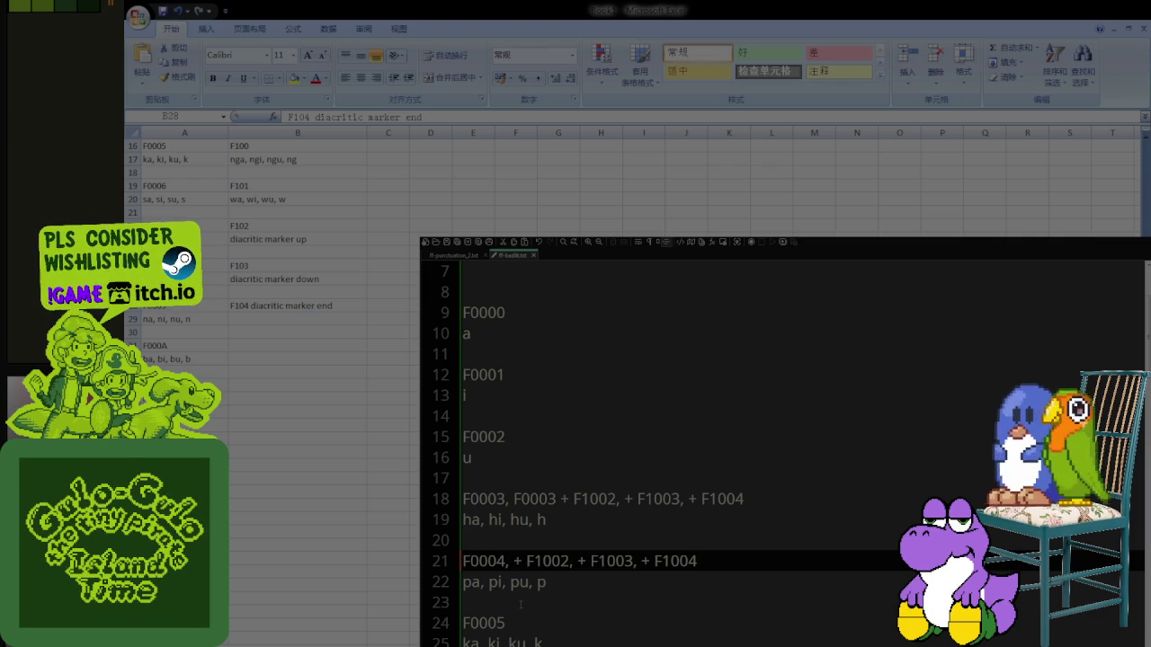
{"action": "left_click", "coordinate": [516, 622]}
{"action": "key", "text": "ctrl+v"}
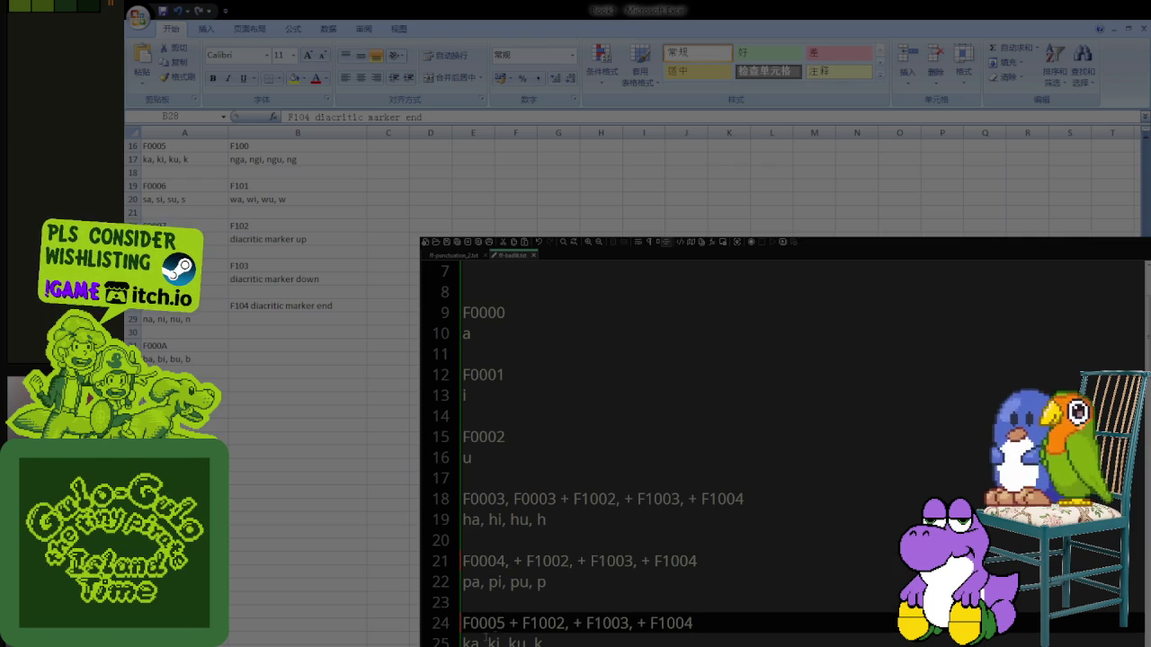
{"action": "type", "text": ","}
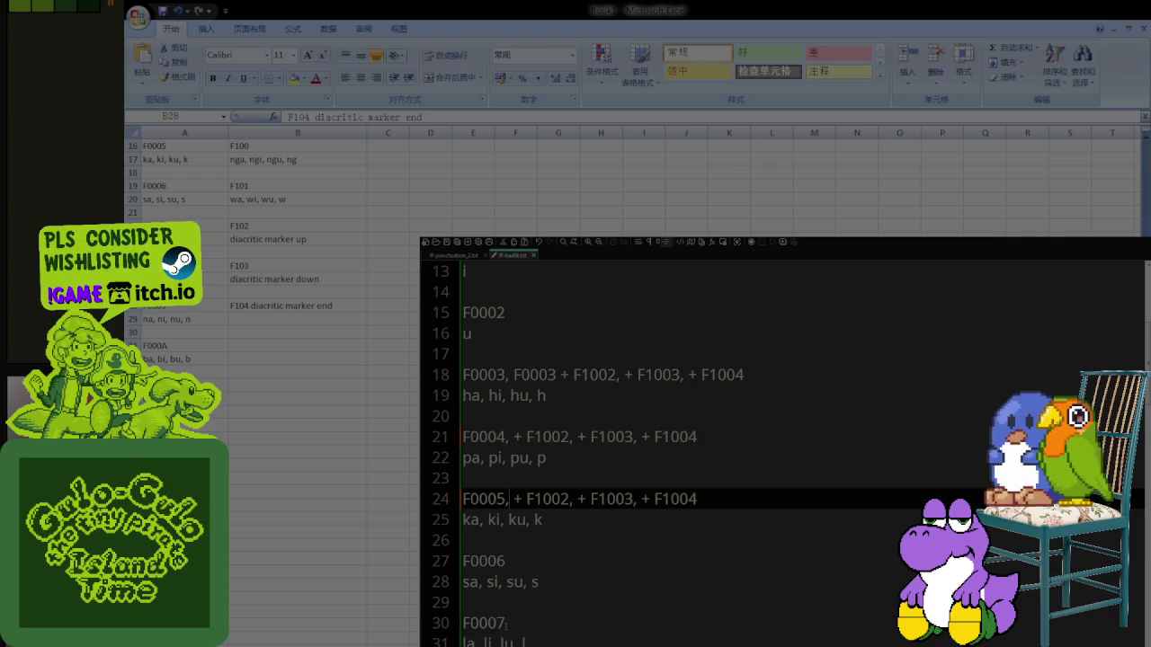
Step: Append the comma-separated F1002/F1003/F1004 combinations to the F0006, F0007 and F0008 rows
{"action": "left_click", "coordinate": [512, 561]}
{"action": "key", "text": "ctrl+v"}
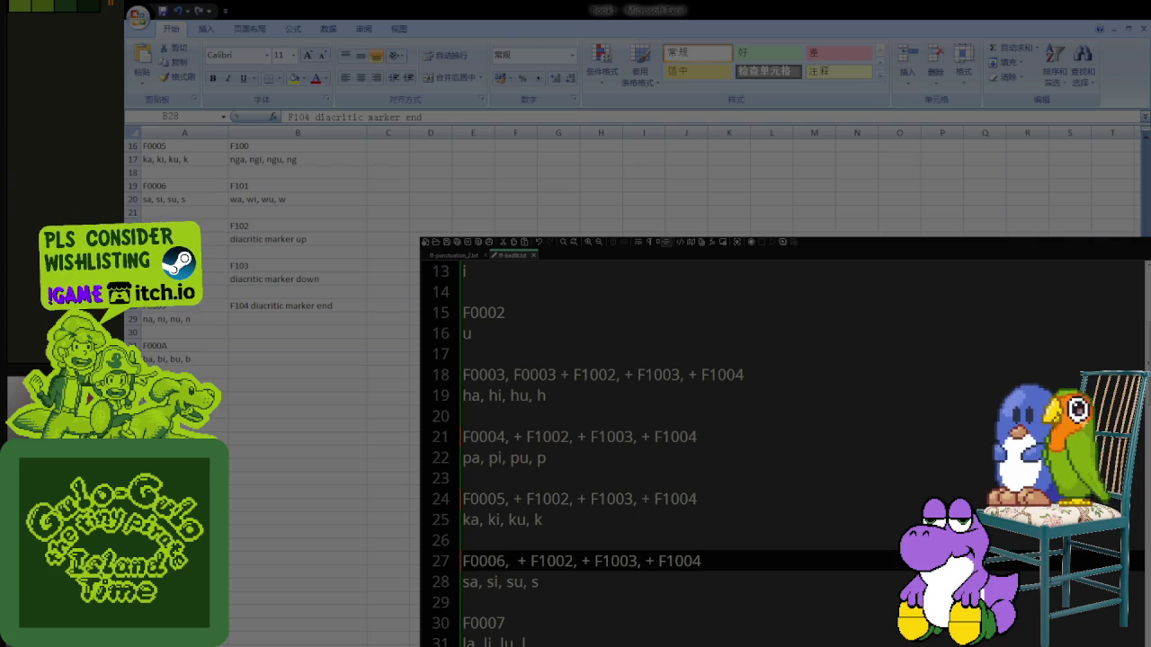
{"action": "key", "text": "BackSpace"}
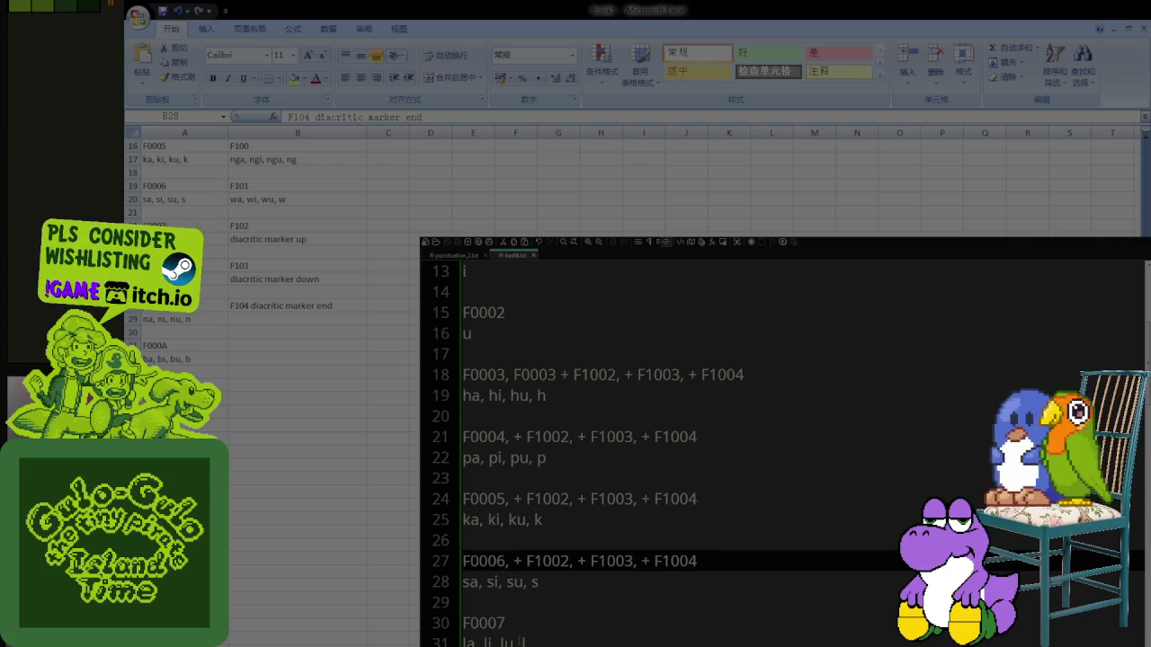
{"action": "key", "text": "Down"}
{"action": "key", "text": "Down"}
{"action": "key", "text": "Down"}
{"action": "type", "text": ","}
{"action": "key", "text": "ctrl+v"}
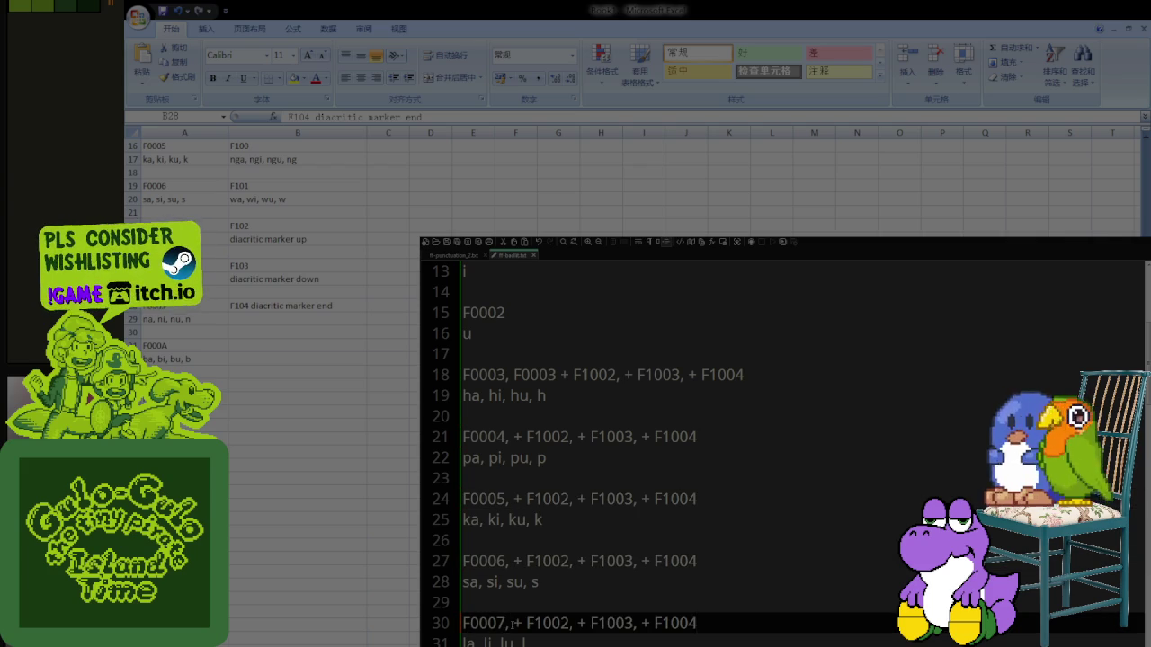
{"action": "scroll", "coordinate": [509, 561], "scroll_direction": "down", "scroll_amount": 2}
{"action": "left_click", "coordinate": [509, 561]}
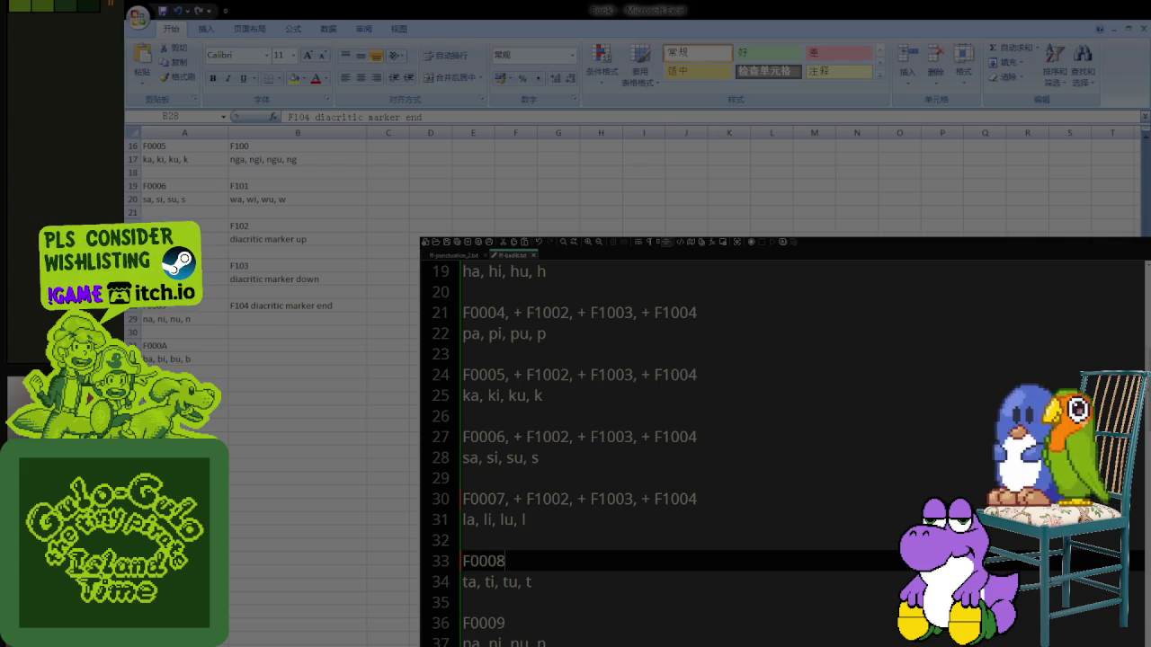
{"action": "type", "text": ","}
{"action": "key", "text": "ctrl+v"}
Step: Append the comma-separated F1002/F1003/F1004 combinations to the F0009, F000A and F000B rows
{"action": "left_click", "coordinate": [514, 622]}
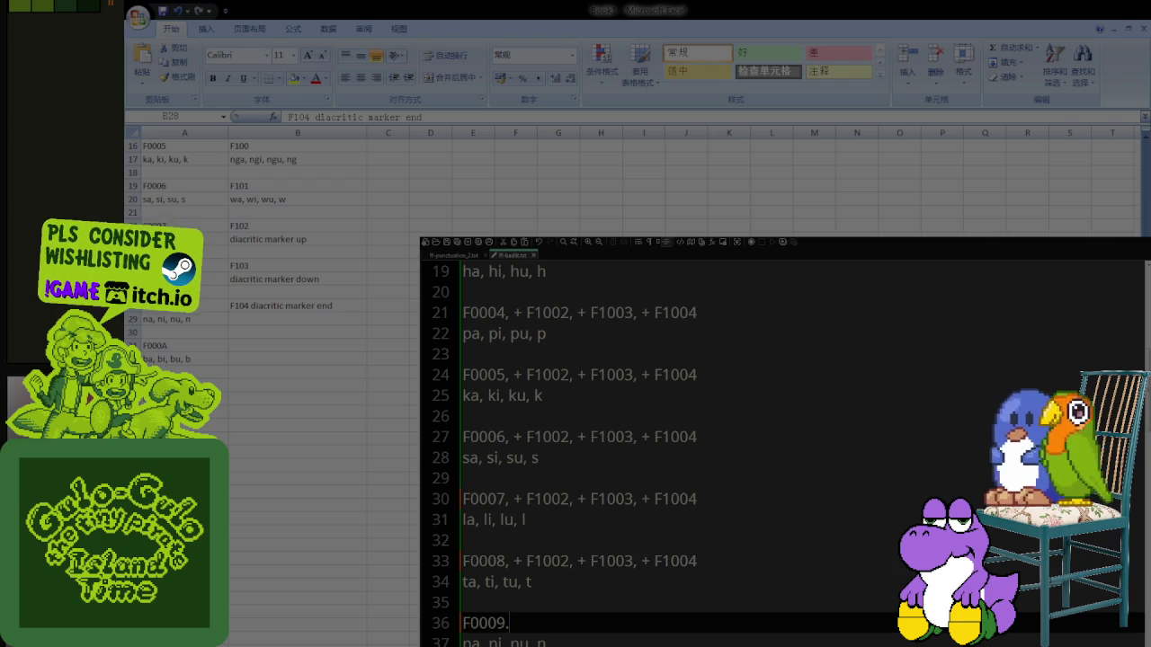
{"action": "type", "text": ", + F1002, + F1003, + F1004"}
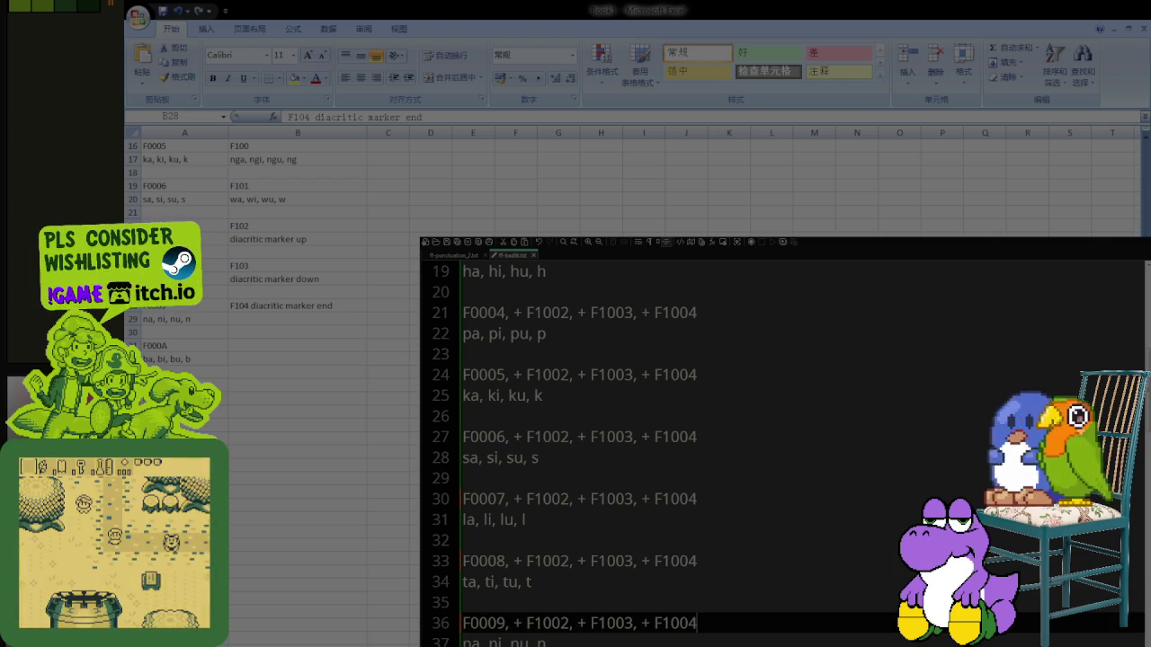
{"action": "key", "text": "ctrl+v"}
{"action": "scroll", "coordinate": [629, 449], "scroll_direction": "down", "scroll_amount": 1}
{"action": "left_click", "coordinate": [508, 622]}
{"action": "type", "text": ","}
{"action": "key", "text": "ctrl+v"}
{"action": "scroll", "coordinate": [508, 622], "scroll_direction": "down", "scroll_amount": 1}
{"action": "scroll", "coordinate": [508, 593], "scroll_direction": "down", "scroll_amount": 1}
{"action": "left_click", "coordinate": [514, 564]}
{"action": "type", "text": ","}
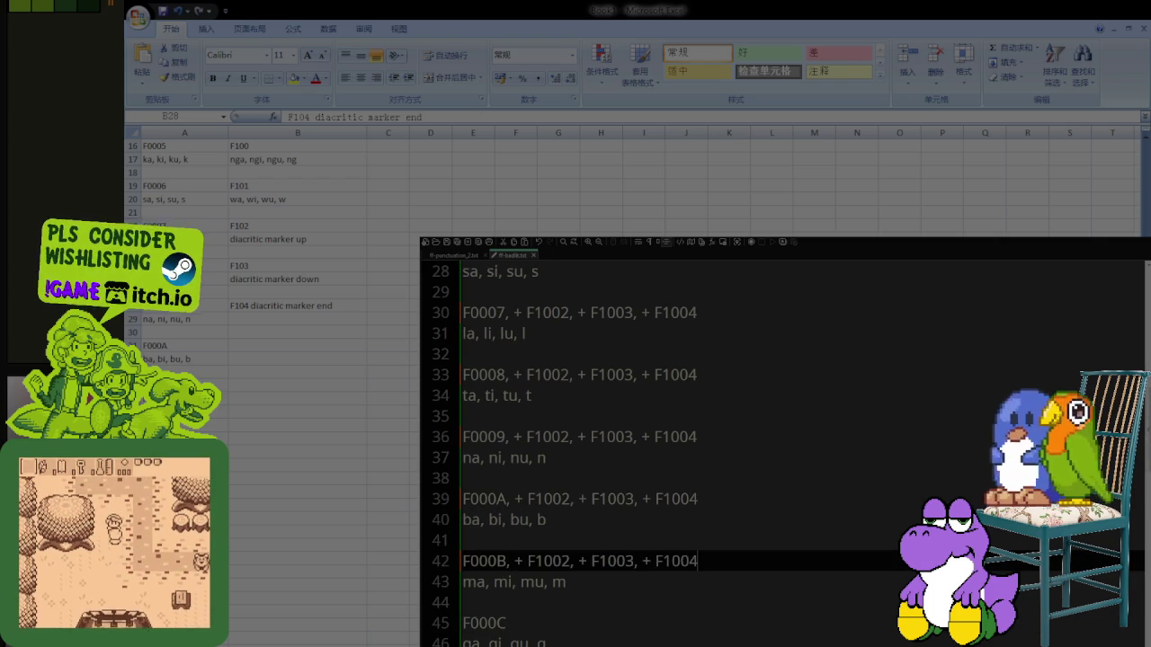
{"action": "key", "text": "ctrl+v"}
Step: Append the combinations to the F000C row, then restore the F000D label and append them there
{"action": "left_click", "coordinate": [508, 622]}
{"action": "type", "text": ","}
{"action": "key", "text": "ctrl+v"}
{"action": "scroll", "coordinate": [504, 584], "scroll_direction": "down", "scroll_amount": 1}
{"action": "scroll", "coordinate": [503, 575], "scroll_direction": "down", "scroll_amount": 1}
{"action": "left_click", "coordinate": [498, 561]}
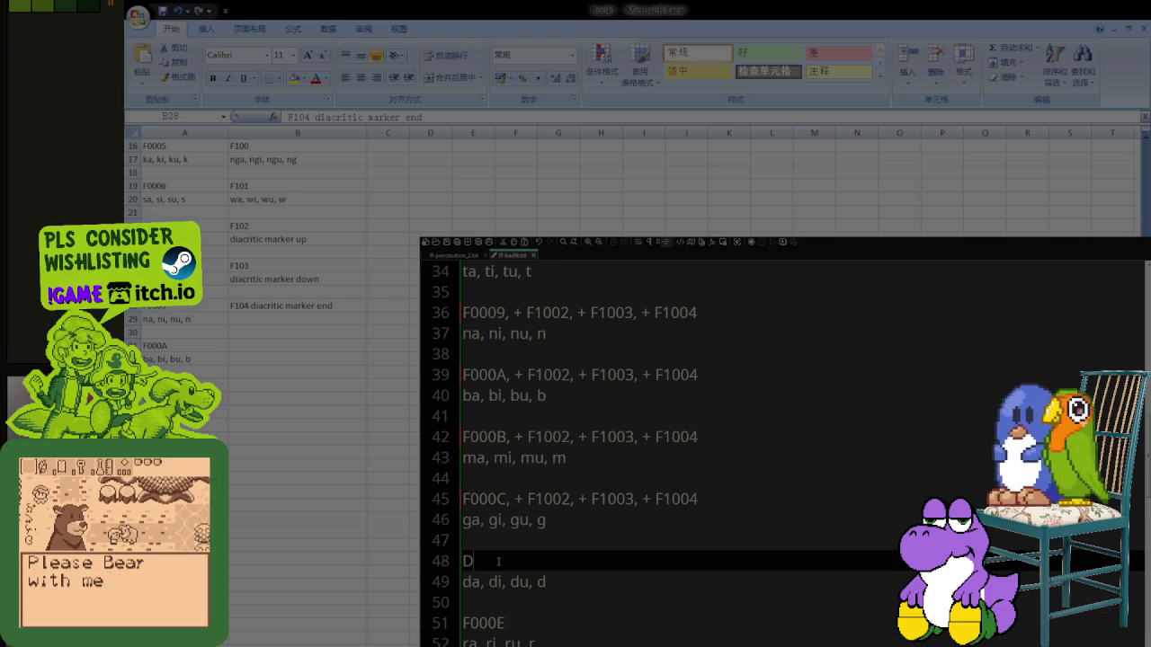
{"action": "type", "text": "F"}
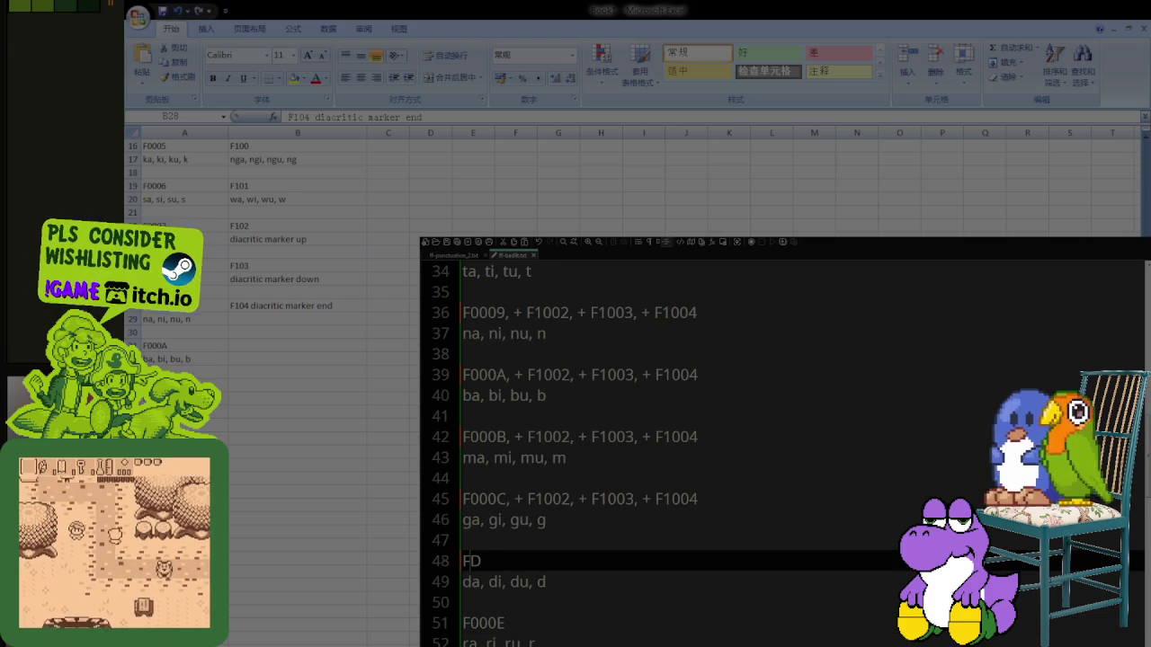
{"action": "type", "text": "oo"}
{"action": "key", "text": "BackSpace"}
{"action": "key", "text": "BackSpace"}
{"action": "type", "text": "000D,"}
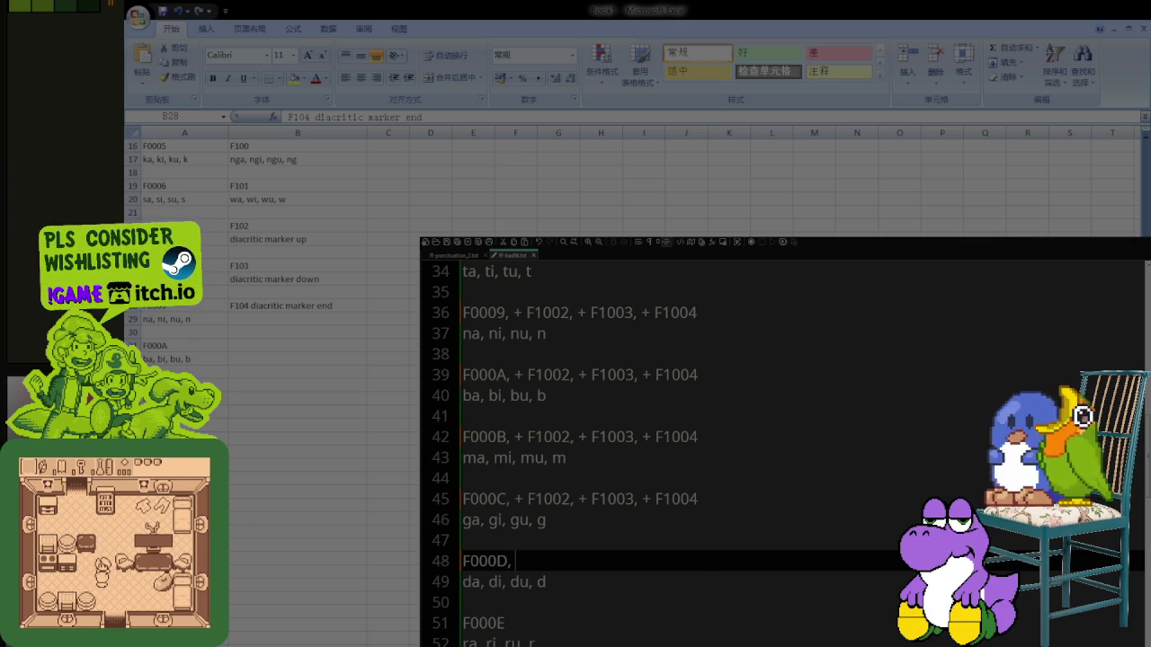
{"action": "type", "text": "+ F1002, + F1003, + F1004"}
Step: Append the F1002/F1003/F1004 combinations to the F000E, F000F, F1000 and F1001 rows
{"action": "left_click", "coordinate": [546, 620]}
{"action": "type", "text": "+ F1002, + F1003, + F1004"}
{"action": "scroll", "coordinate": [530, 629], "scroll_direction": "down", "scroll_amount": 2}
{"action": "left_click", "coordinate": [517, 561]}
{"action": "type", "text": "+ F1002, + F1003, + F1004"}
{"action": "left_click", "coordinate": [528, 623]}
{"action": "scroll", "coordinate": [529, 627], "scroll_direction": "down", "scroll_amount": 1}
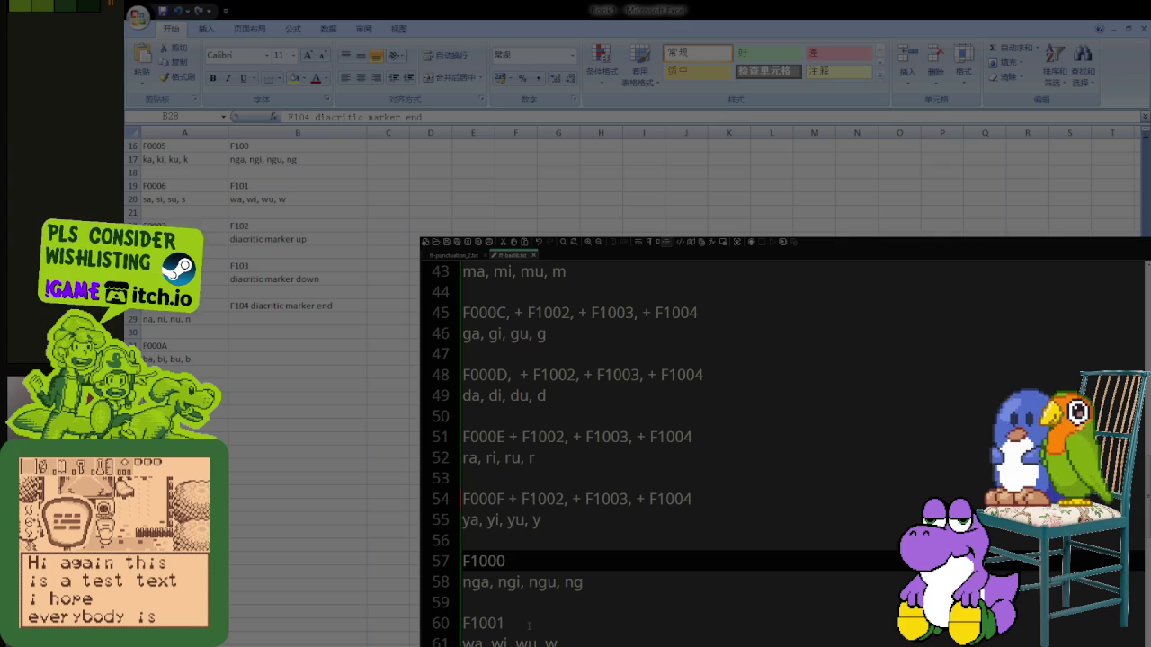
{"action": "type", "text": "+ F1002, + F1003, + F1004"}
{"action": "left_click", "coordinate": [514, 624]}
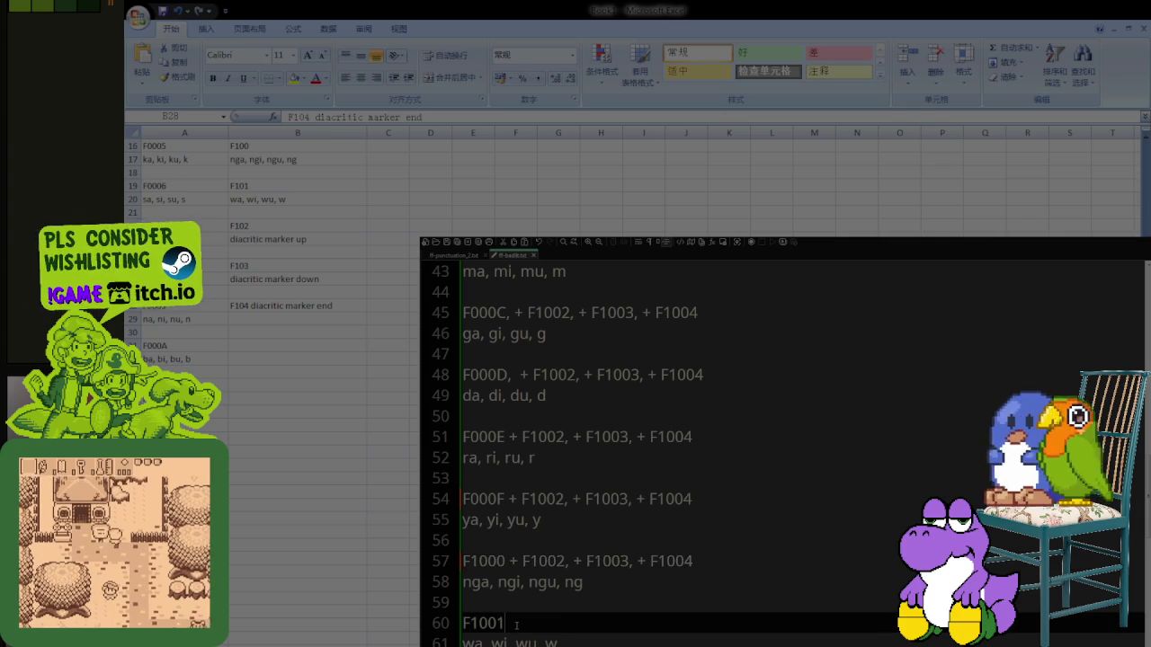
{"action": "type", "text": "+ F1002, + F1003, + F1004"}
Step: Add the missing commas after the F1001, F1000, F000F and F000E codepoints
{"action": "left_click", "coordinate": [504, 566]}
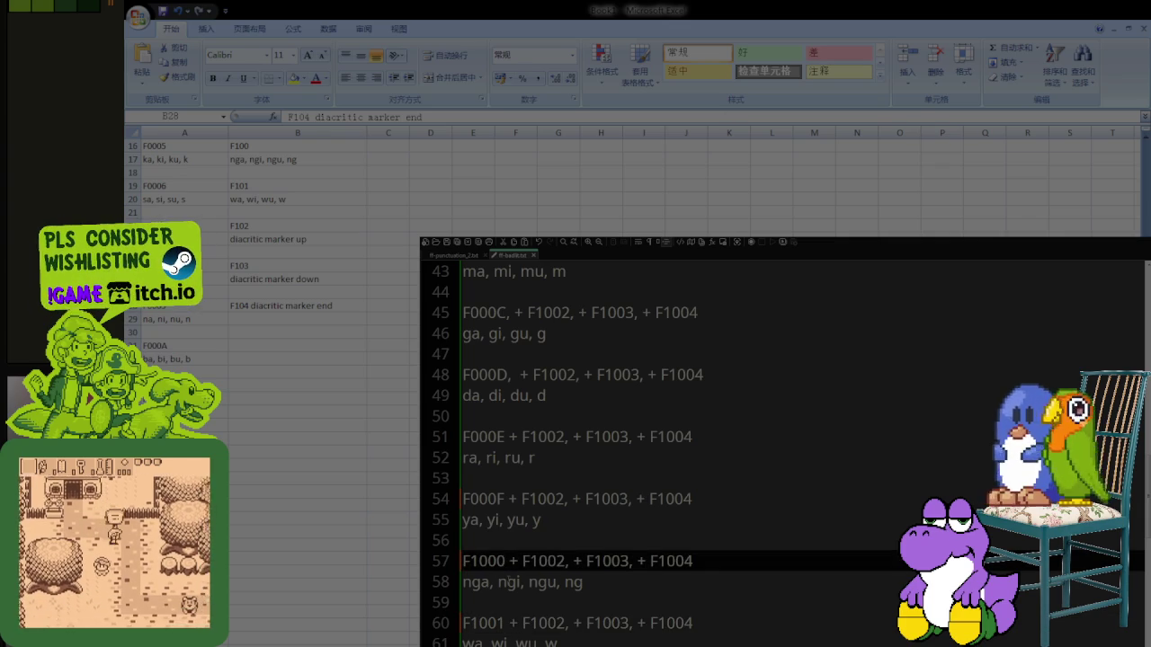
{"action": "scroll", "coordinate": [508, 575], "scroll_direction": "down", "scroll_amount": 2}
{"action": "left_click", "coordinate": [515, 561]}
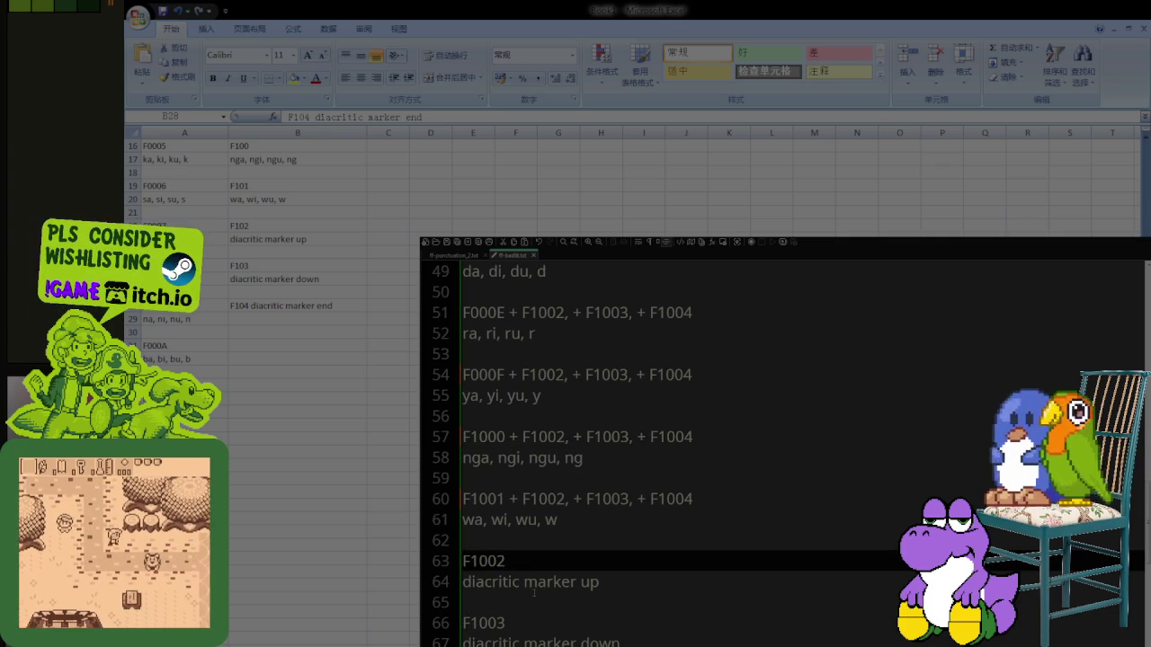
{"action": "scroll", "coordinate": [522, 584], "scroll_direction": "up", "scroll_amount": 1}
{"action": "scroll", "coordinate": [525, 588], "scroll_direction": "up", "scroll_amount": 2}
{"action": "scroll", "coordinate": [527, 590], "scroll_direction": "down", "scroll_amount": 1}
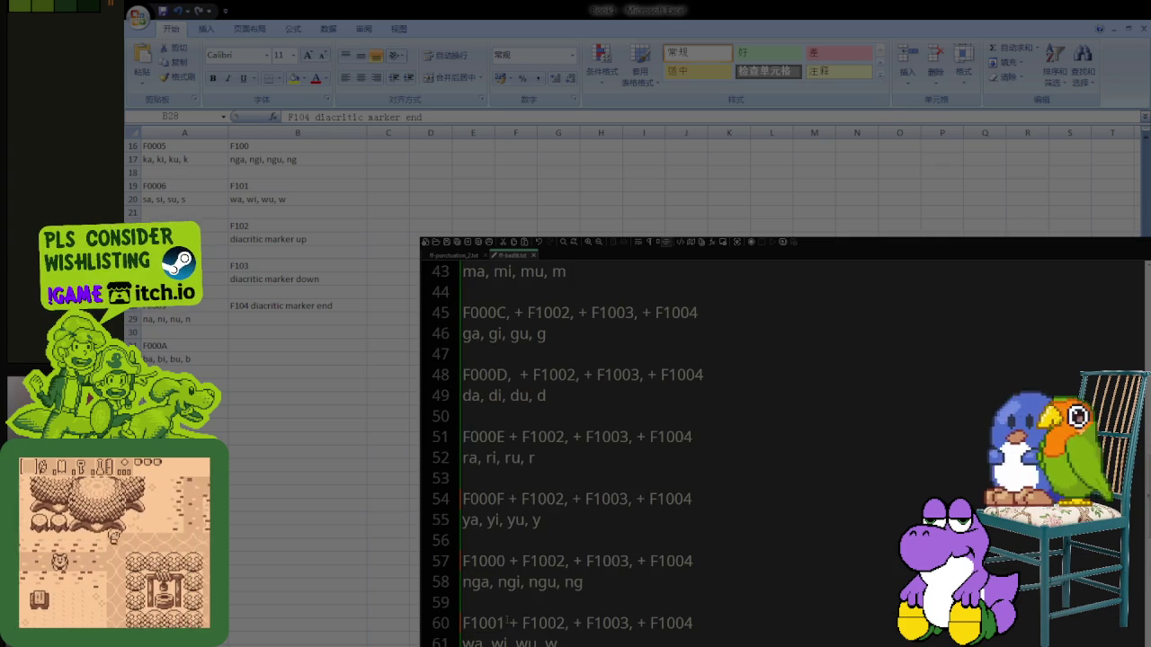
{"action": "left_click", "coordinate": [508, 620]}
{"action": "type", "text": ","}
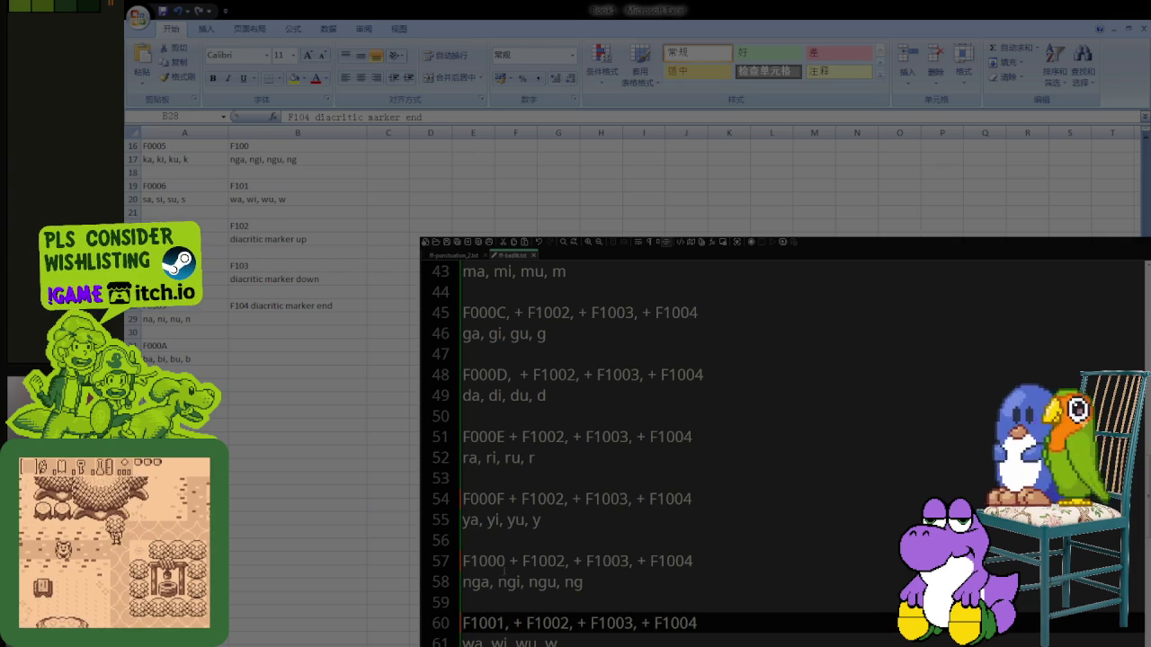
{"action": "left_click", "coordinate": [508, 561]}
{"action": "type", "text": ","}
{"action": "left_click", "coordinate": [509, 499]}
{"action": "type", "text": ","}
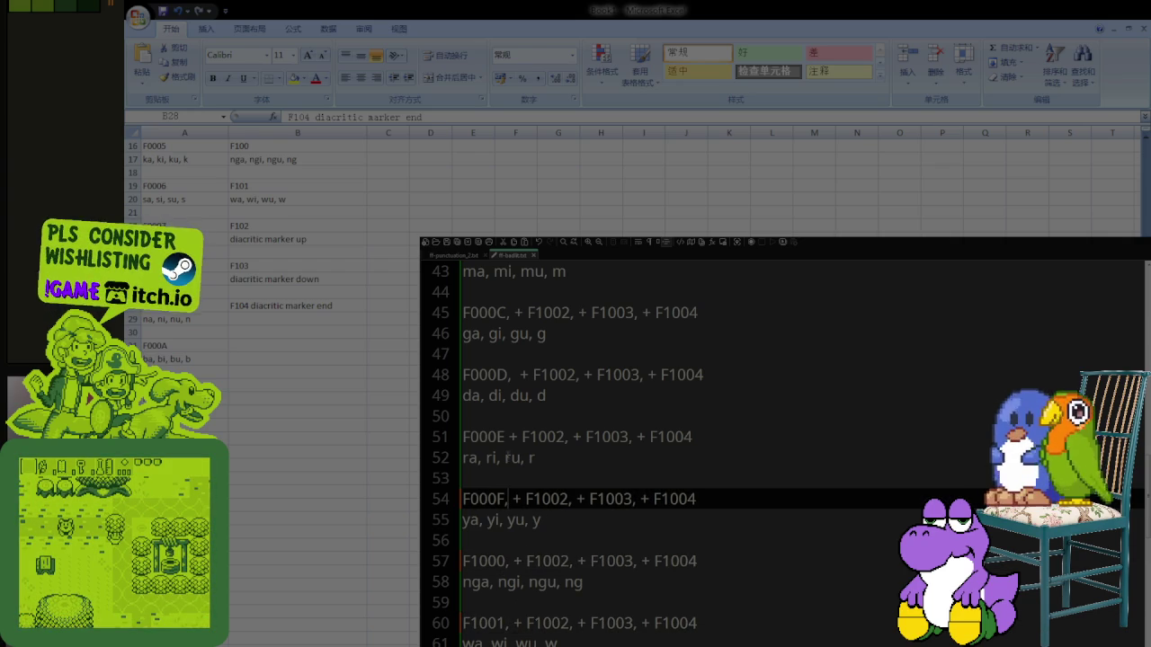
{"action": "left_click", "coordinate": [508, 437]}
{"action": "type", "text": ","}
{"action": "scroll", "coordinate": [549, 482], "scroll_direction": "up", "scroll_amount": 1}
Step: Prefix F0003 to the + F1003 and + F1004 combinations on the F0003 row (line 18)
{"action": "scroll", "coordinate": [548, 482], "scroll_direction": "up", "scroll_amount": 6}
{"action": "scroll", "coordinate": [540, 490], "scroll_direction": "up", "scroll_amount": 5}
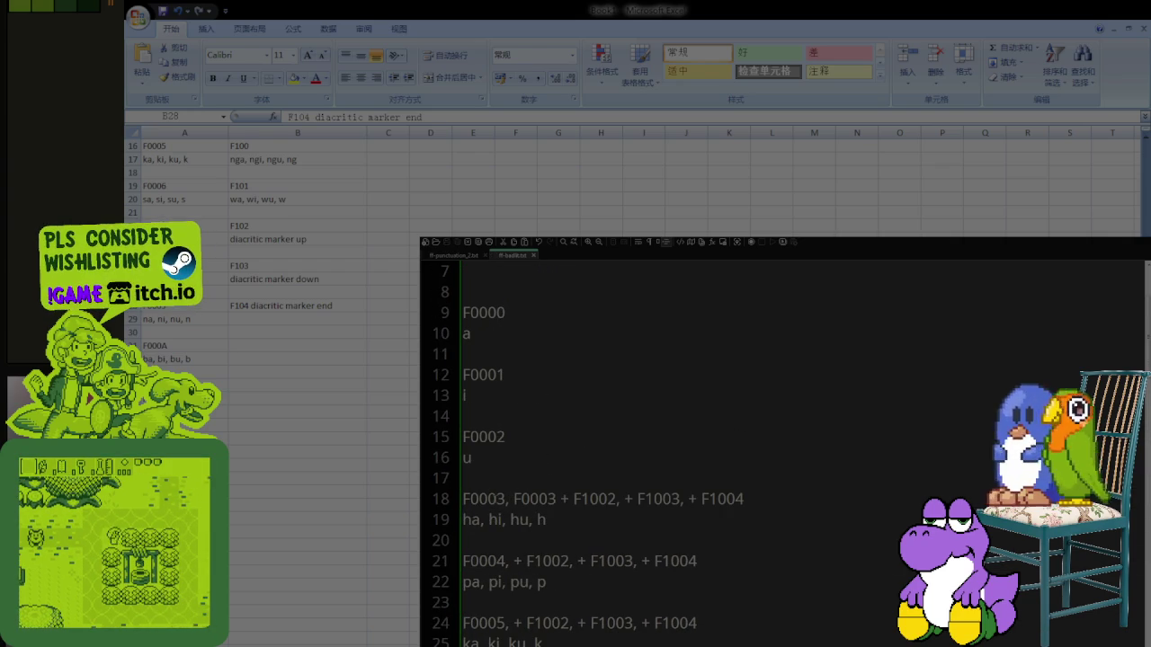
{"action": "left_click", "coordinate": [508, 499]}
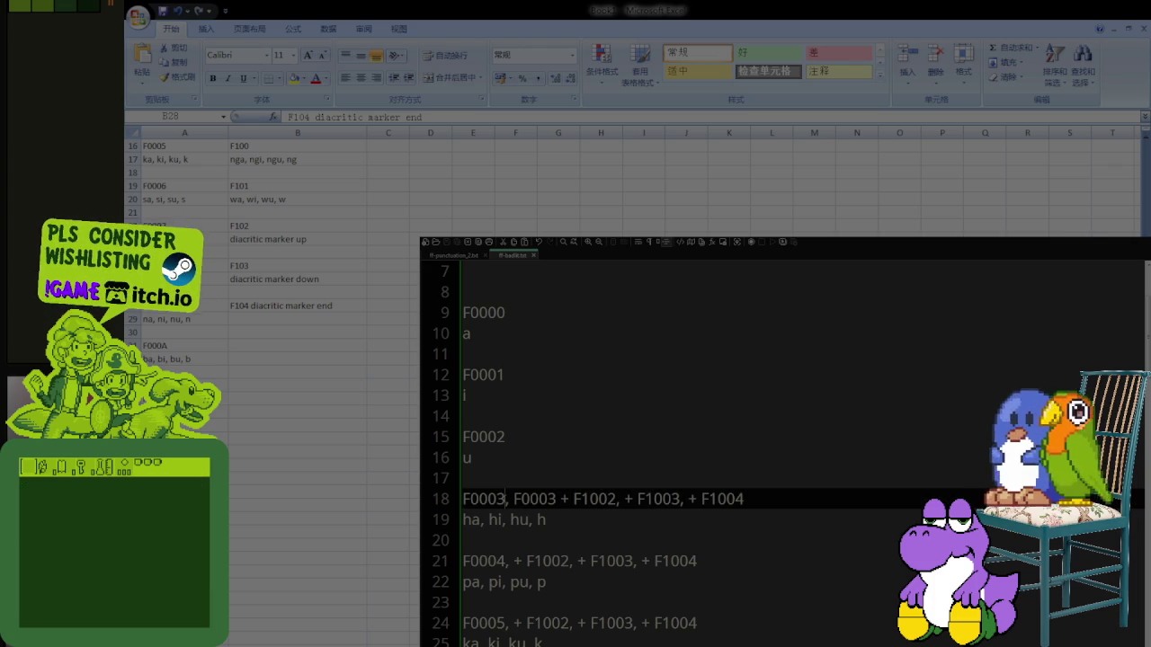
{"action": "double_click", "coordinate": [505, 499]}
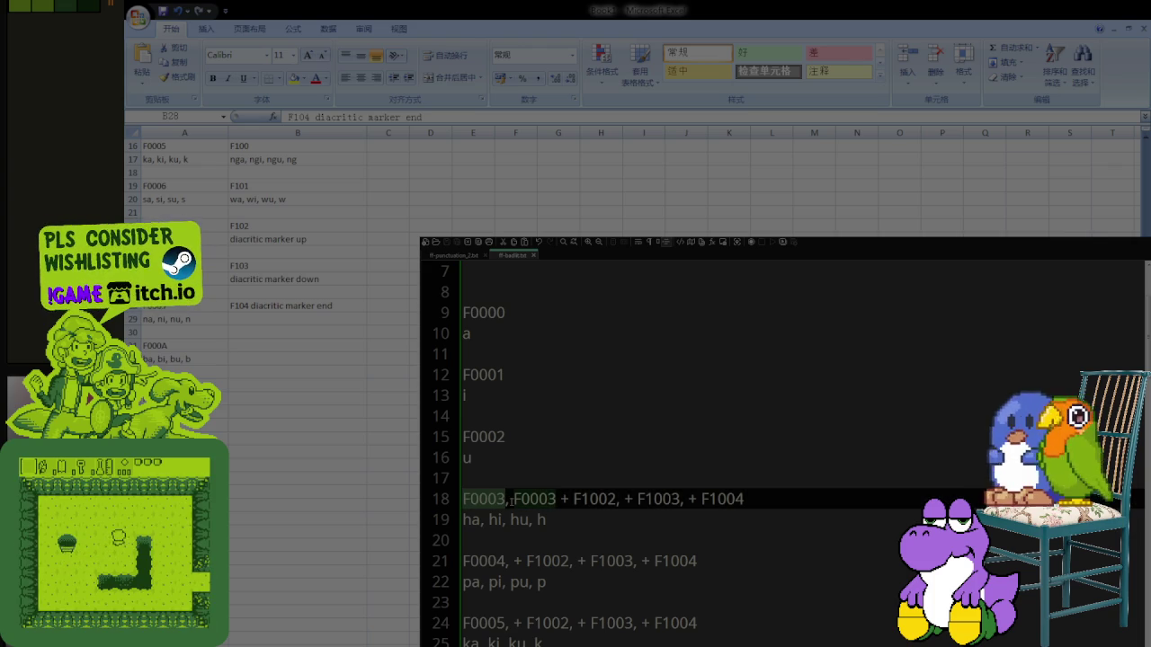
{"action": "left_click", "coordinate": [555, 499]}
{"action": "key", "text": "shift+Left"}
{"action": "key", "text": "shift+Left"}
{"action": "key", "text": "shift+Left"}
{"action": "key", "text": "shift+Left"}
{"action": "key", "text": "shift+Left"}
{"action": "key", "text": "ctrl+c"}
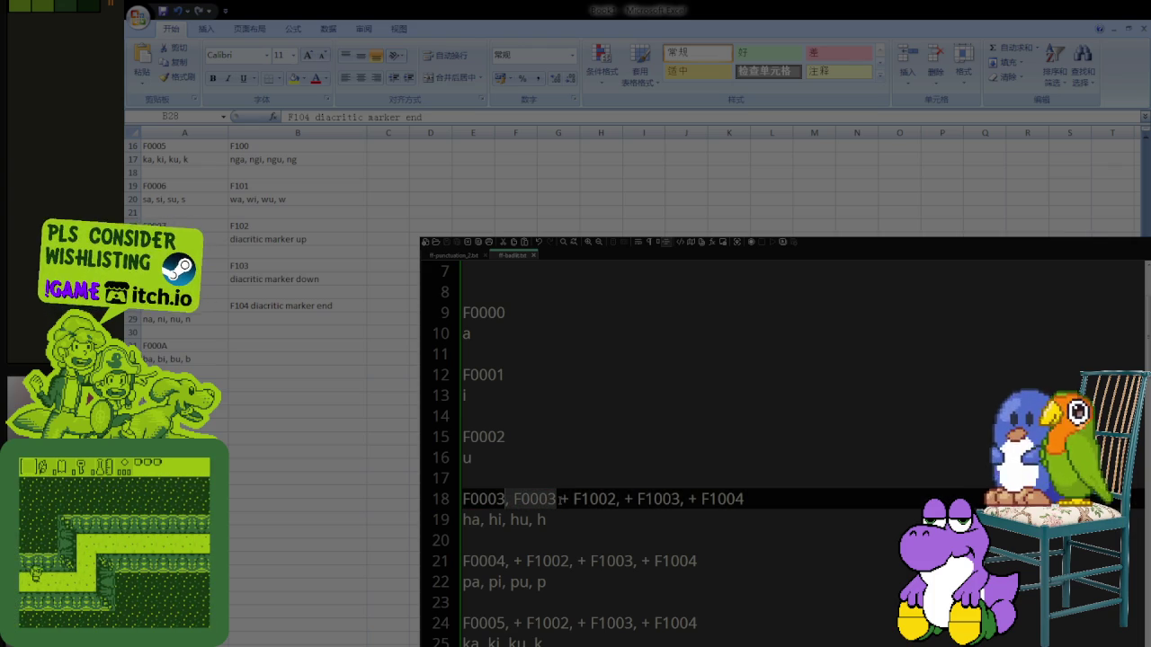
{"action": "left_click", "coordinate": [624, 499]}
{"action": "key", "text": "ctrl+v"}
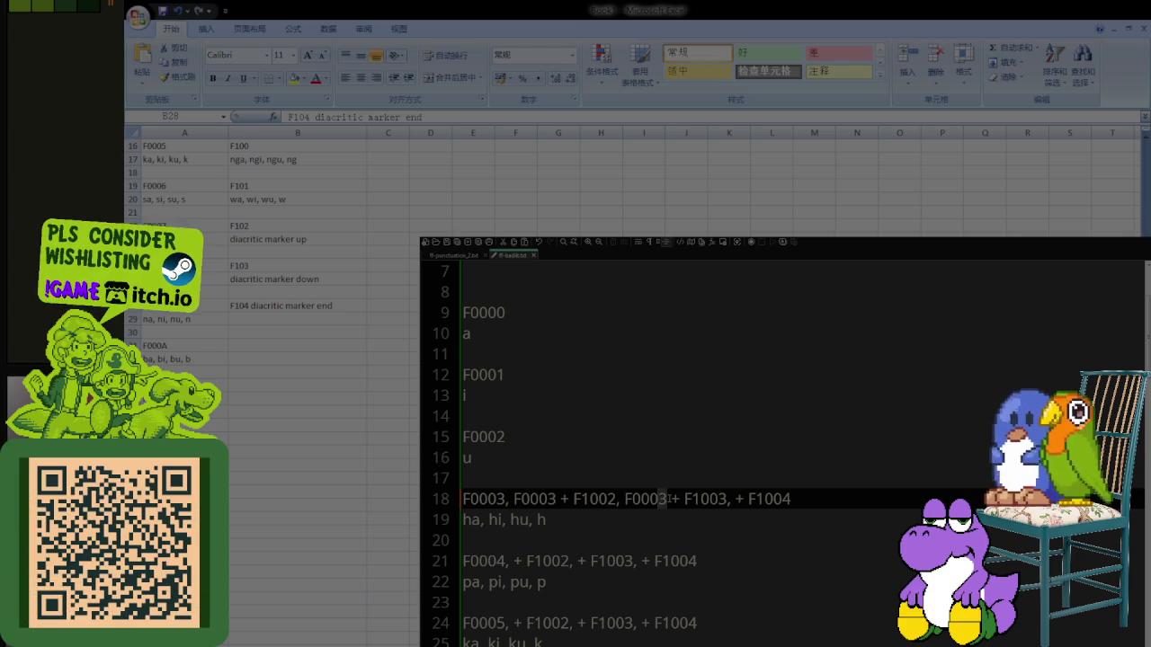
{"action": "key", "text": "shift+Left"}
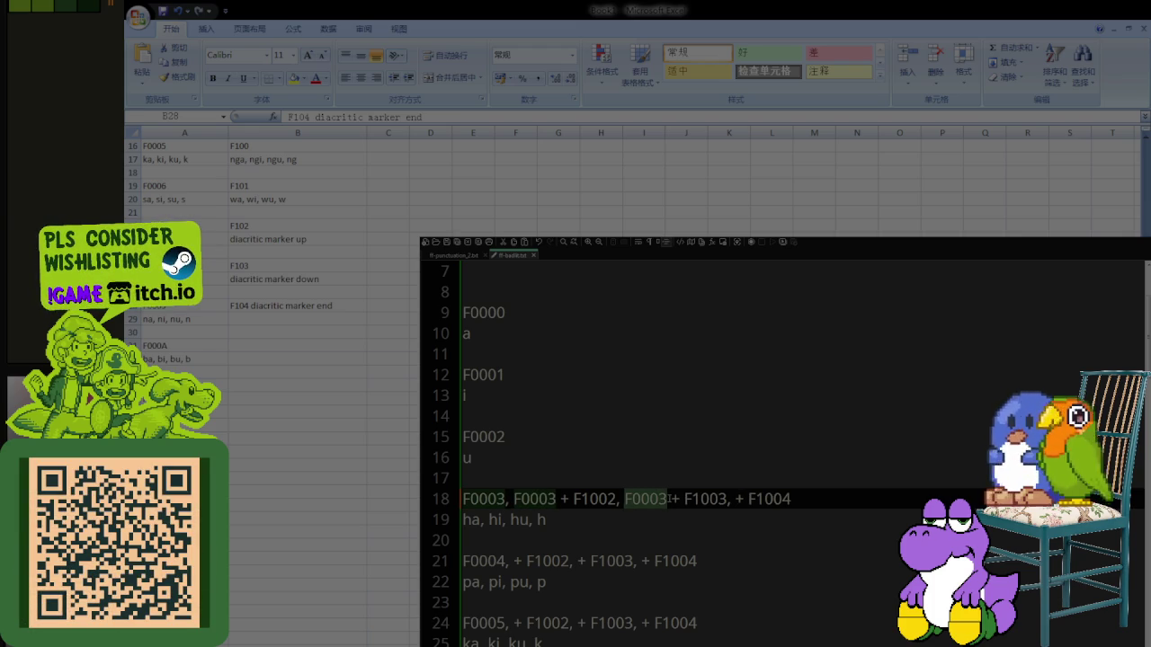
{"action": "key", "text": "End"}
{"action": "key", "text": "ctrl+v"}
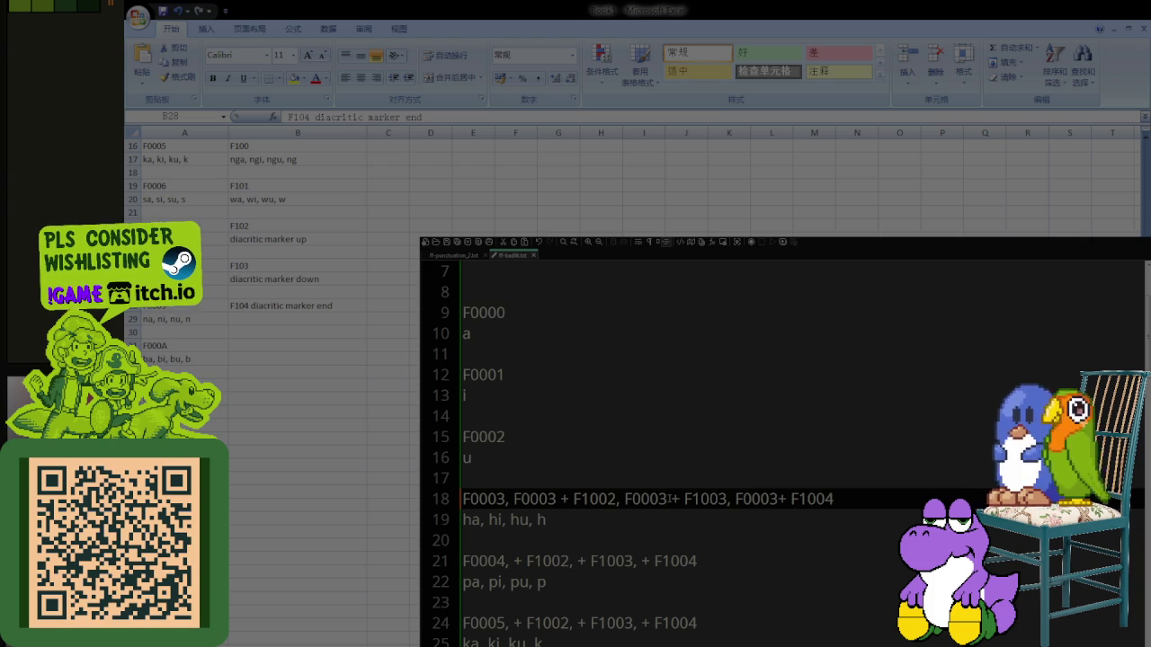
Step: Copy F0004 and prefix it to all three + F1002/F1003/F1004 combinations on line 21
{"action": "left_click", "coordinate": [500, 559]}
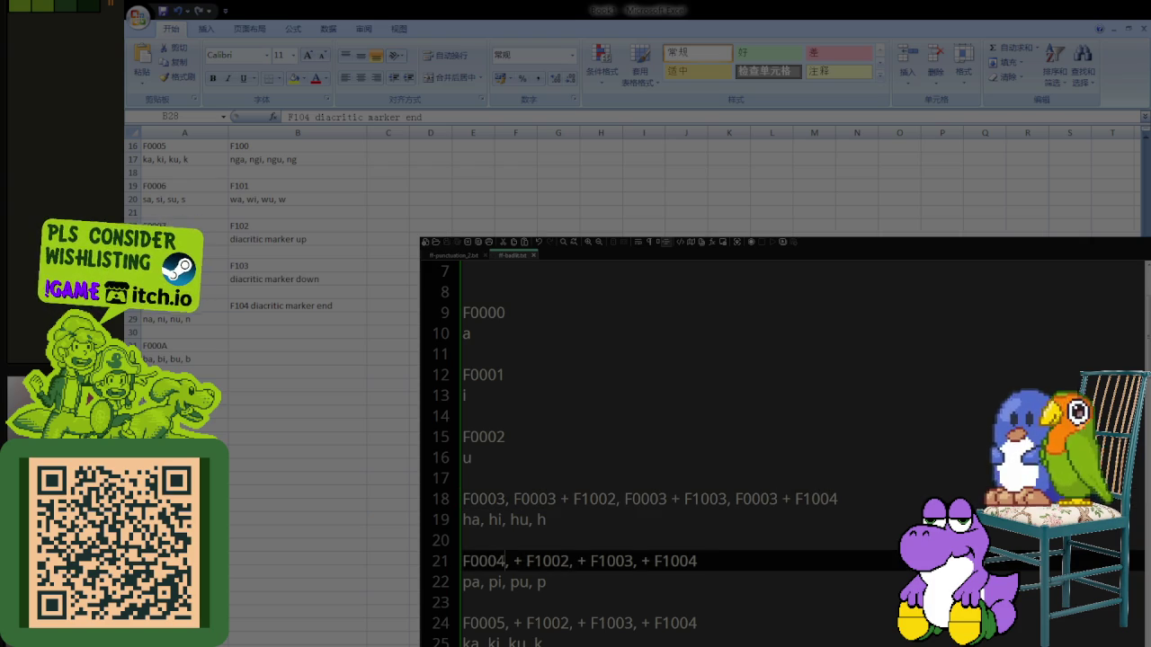
{"action": "double_click", "coordinate": [501, 559]}
{"action": "key", "text": "ctrl+c"}
{"action": "key", "text": "Right"}
{"action": "key", "text": "Right"}
{"action": "key", "text": "Right"}
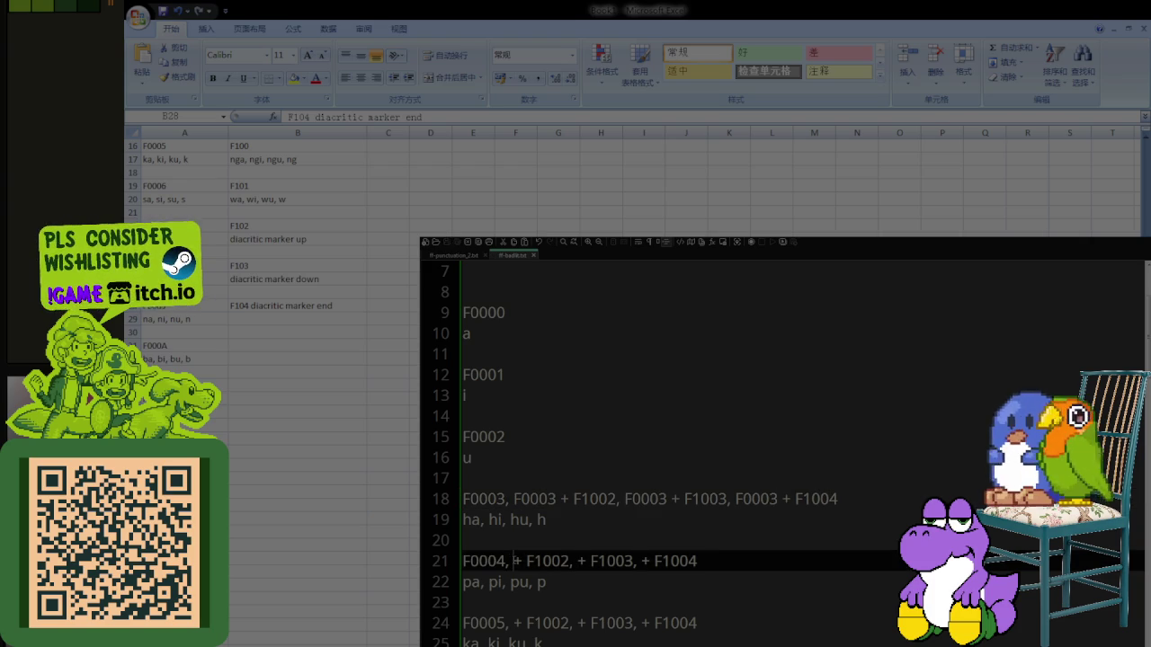
{"action": "key", "text": "ctrl+v"}
{"action": "left_click", "coordinate": [625, 561]}
{"action": "key", "text": "ctrl+v"}
{"action": "left_click", "coordinate": [736, 561]}
{"action": "key", "text": "ctrl+v"}
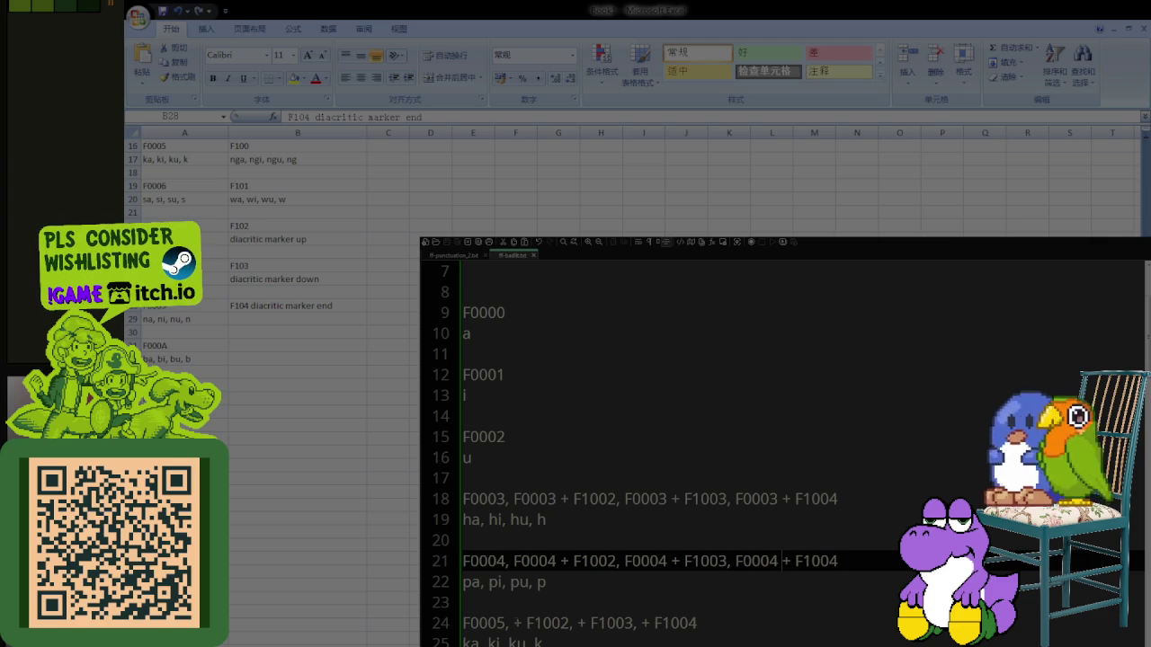
Step: Prefix F0004 to each + F1002/F1003/F1004 combination on the F0005 and F0006 rows
{"action": "left_click", "coordinate": [517, 623]}
{"action": "key", "text": "ctrl+v"}
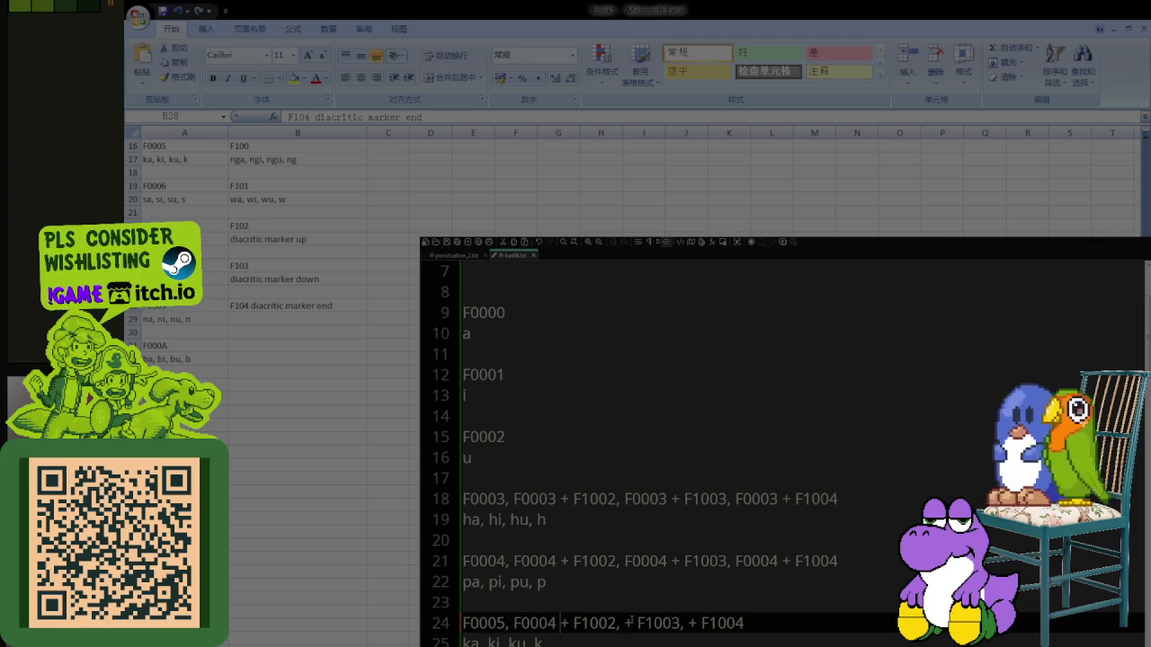
{"action": "left_click", "coordinate": [627, 623]}
{"action": "key", "text": "ctrl+v"}
{"action": "left_click", "coordinate": [735, 623]}
{"action": "key", "text": "ctrl+v"}
{"action": "scroll", "coordinate": [735, 623], "scroll_direction": "down", "scroll_amount": 2}
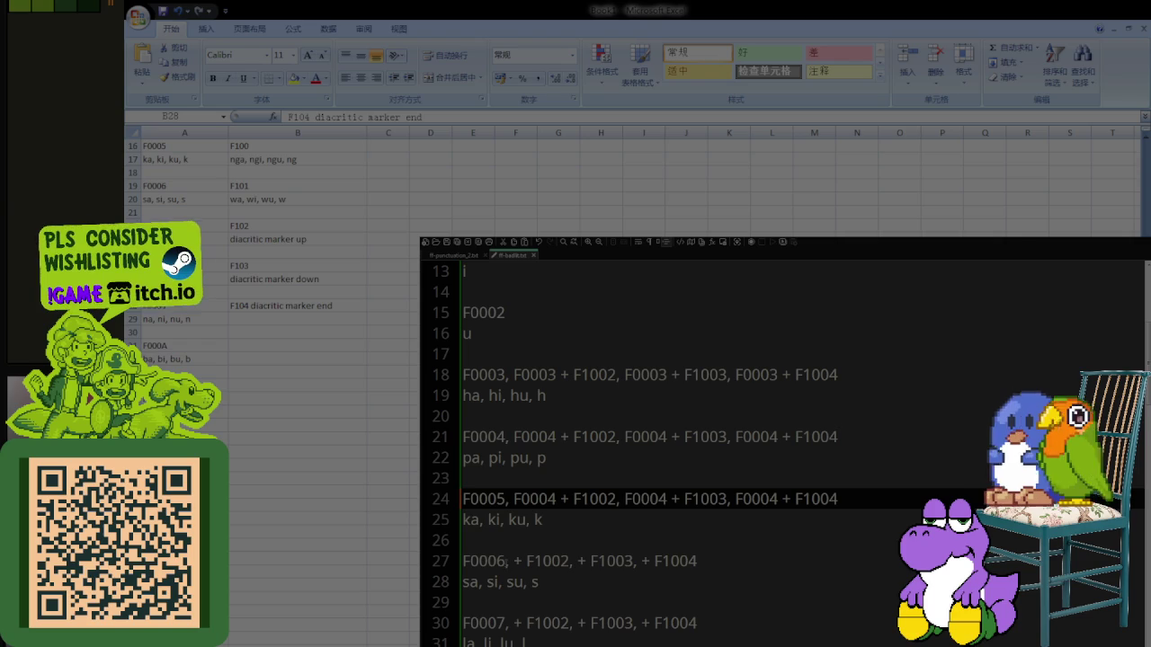
{"action": "left_click", "coordinate": [509, 561]}
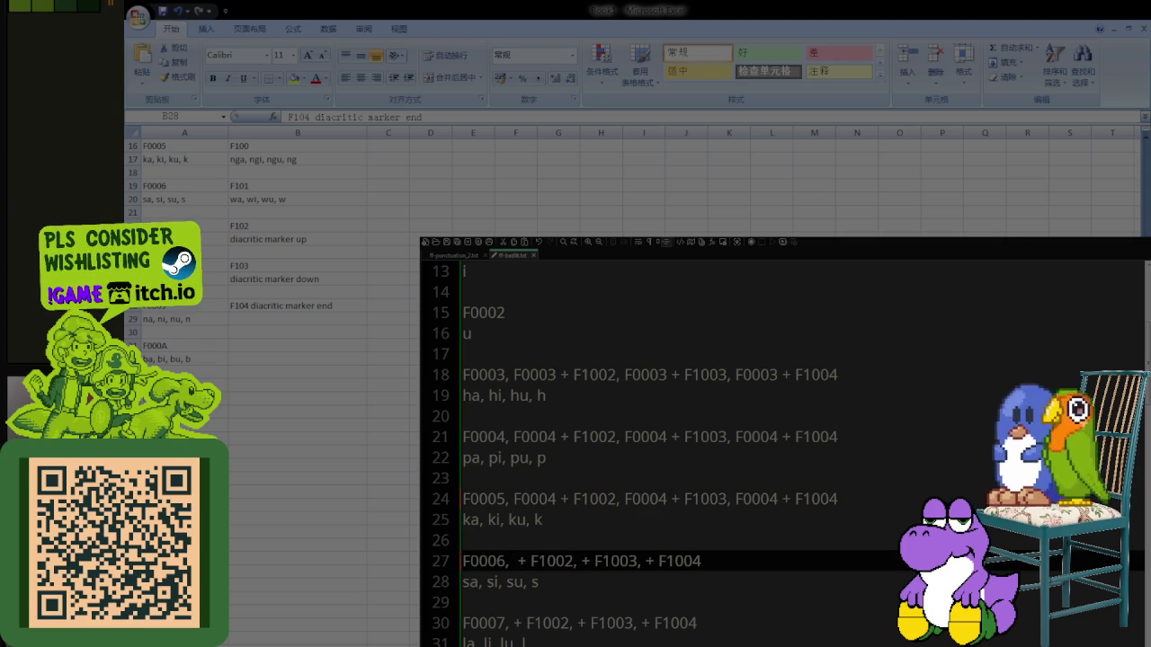
{"action": "key", "text": "ctrl+v"}
{"action": "left_click", "coordinate": [624, 561]}
{"action": "key", "text": "ctrl+v"}
{"action": "left_click", "coordinate": [734, 561]}
{"action": "key", "text": "ctrl+v"}
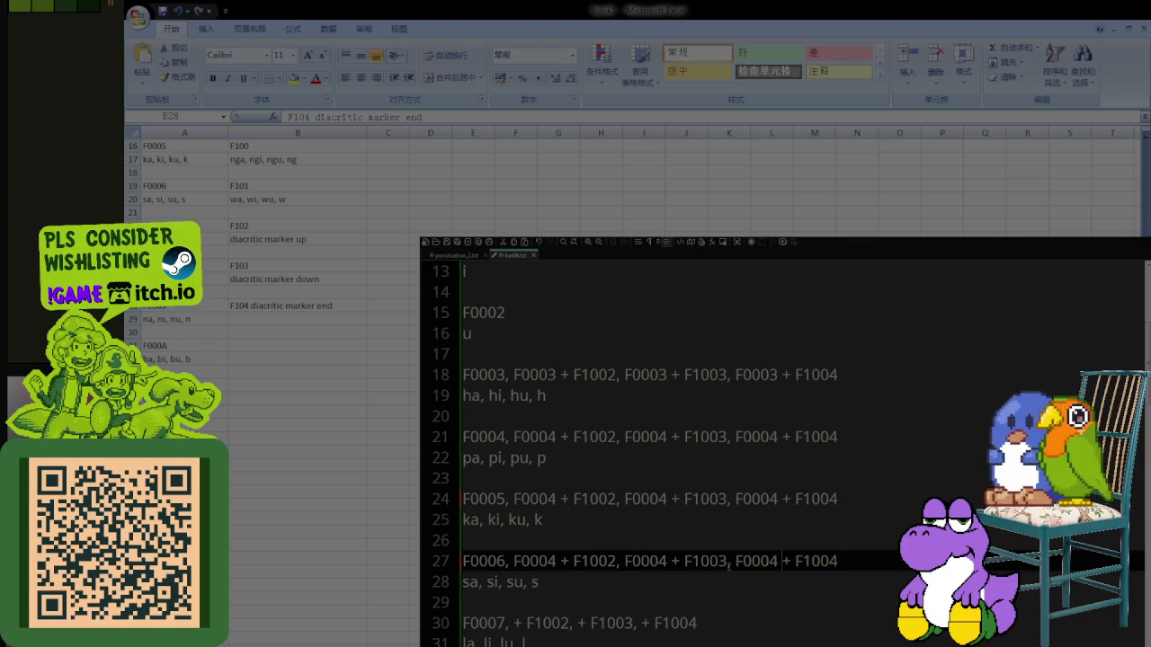
Step: Prefix F0004 to each + F1002/F1003/F1004 combination on the F0007 and F0008 rows
{"action": "left_click", "coordinate": [517, 623]}
{"action": "key", "text": "ctrl+v"}
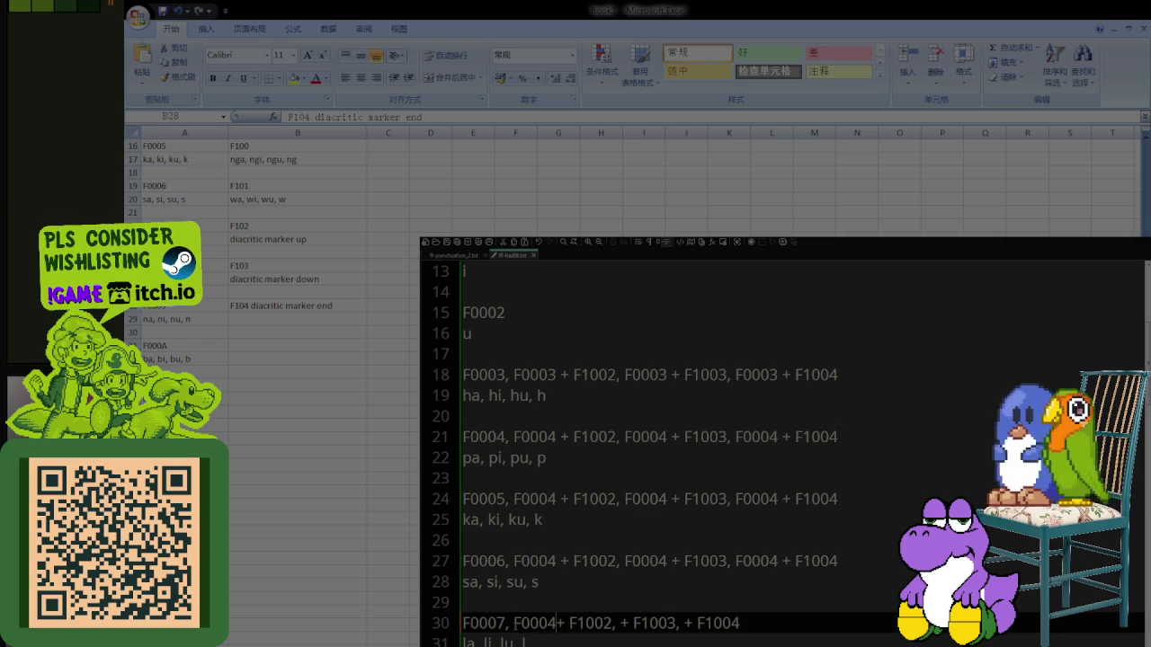
{"action": "left_click", "coordinate": [666, 623]}
{"action": "key", "text": "ctrl+v"}
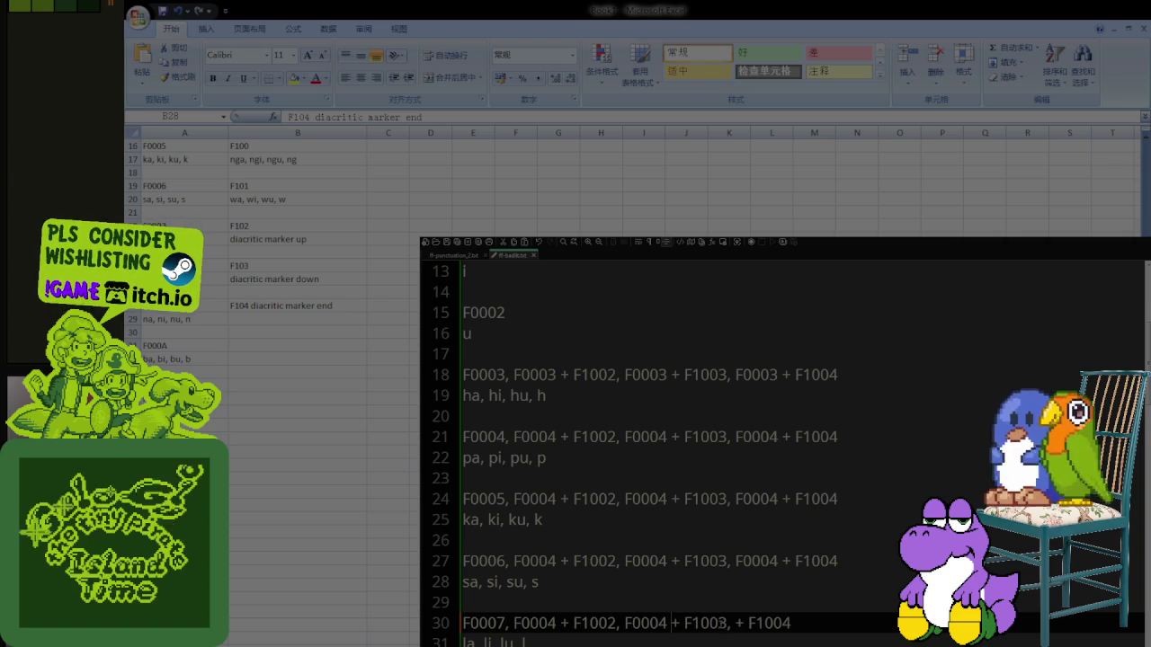
{"action": "left_click", "coordinate": [750, 623]}
{"action": "key", "text": "ctrl+v"}
{"action": "scroll", "coordinate": [717, 600], "scroll_direction": "down", "scroll_amount": 1}
{"action": "scroll", "coordinate": [717, 599], "scroll_direction": "down", "scroll_amount": 1}
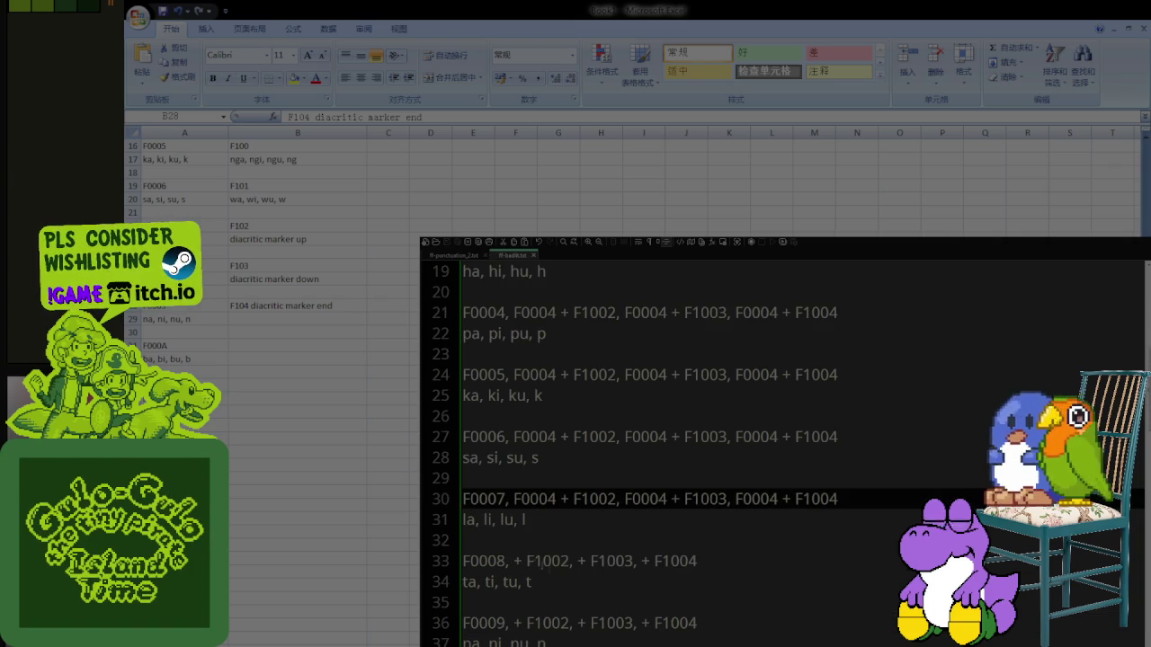
{"action": "left_click", "coordinate": [513, 561]}
{"action": "key", "text": "ctrl+v"}
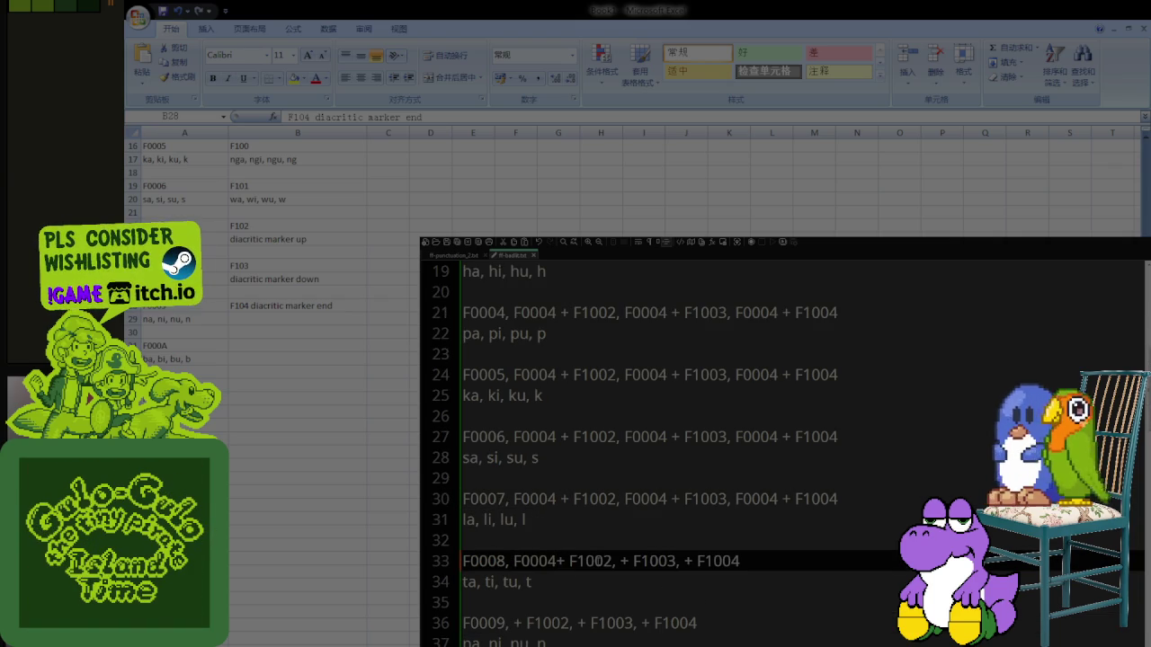
{"action": "left_click", "coordinate": [627, 561]}
{"action": "key", "text": "ctrl+v"}
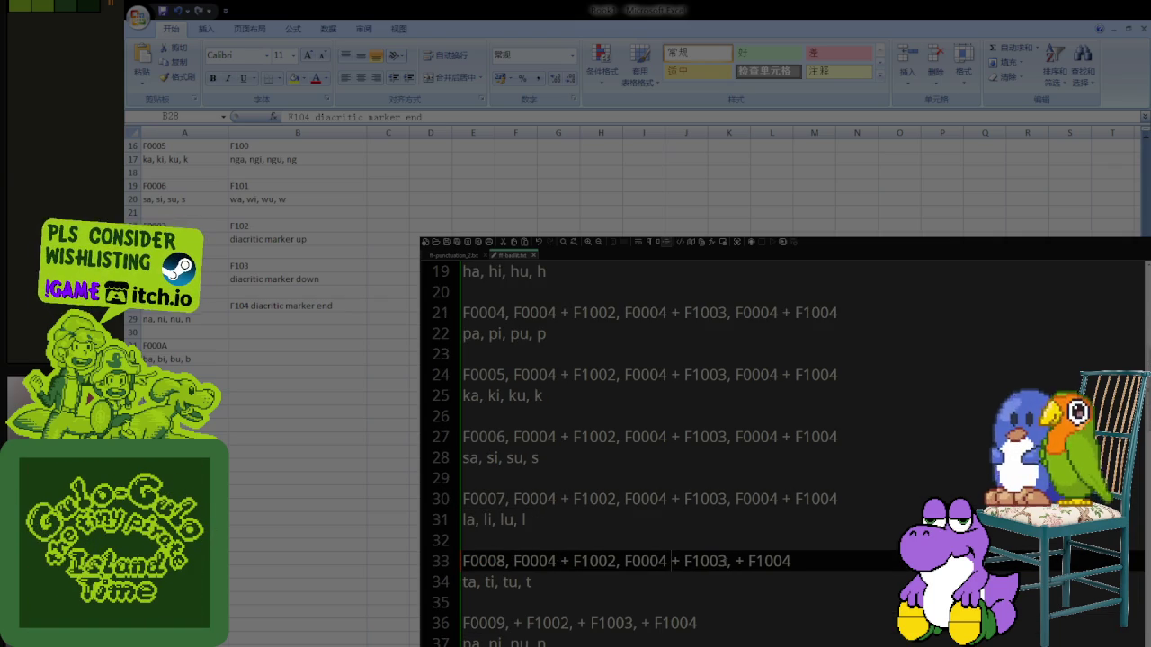
{"action": "left_click", "coordinate": [737, 561]}
{"action": "key", "text": "ctrl+v"}
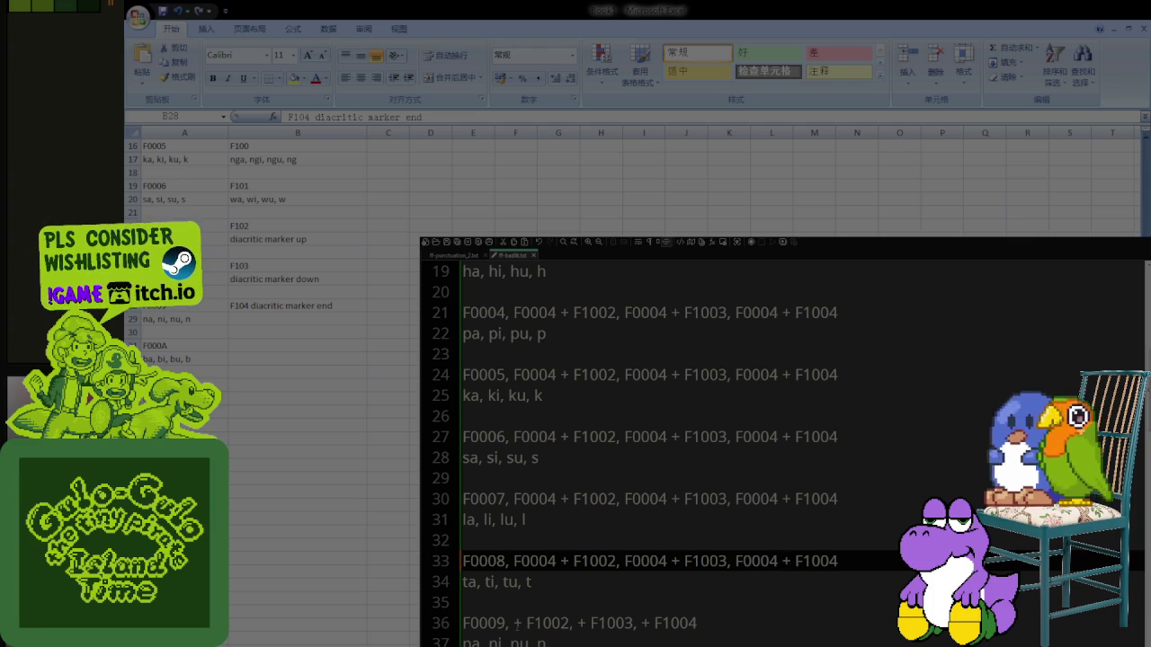
Step: Prefix F0004 to each + F1002/F1003/F1004 combination on the F0009 and F000A rows
{"action": "left_click", "coordinate": [517, 623]}
{"action": "key", "text": "ctrl+v"}
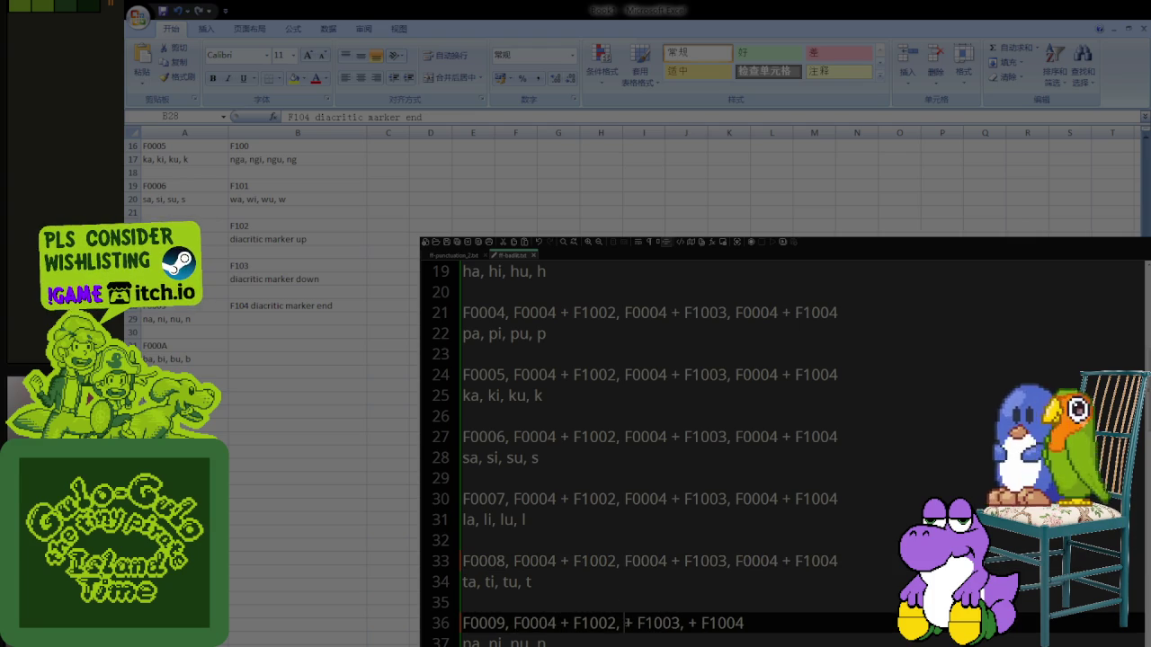
{"action": "left_click", "coordinate": [627, 623]}
{"action": "key", "text": "ctrl+v"}
{"action": "left_click", "coordinate": [737, 623]}
{"action": "key", "text": "ctrl+v"}
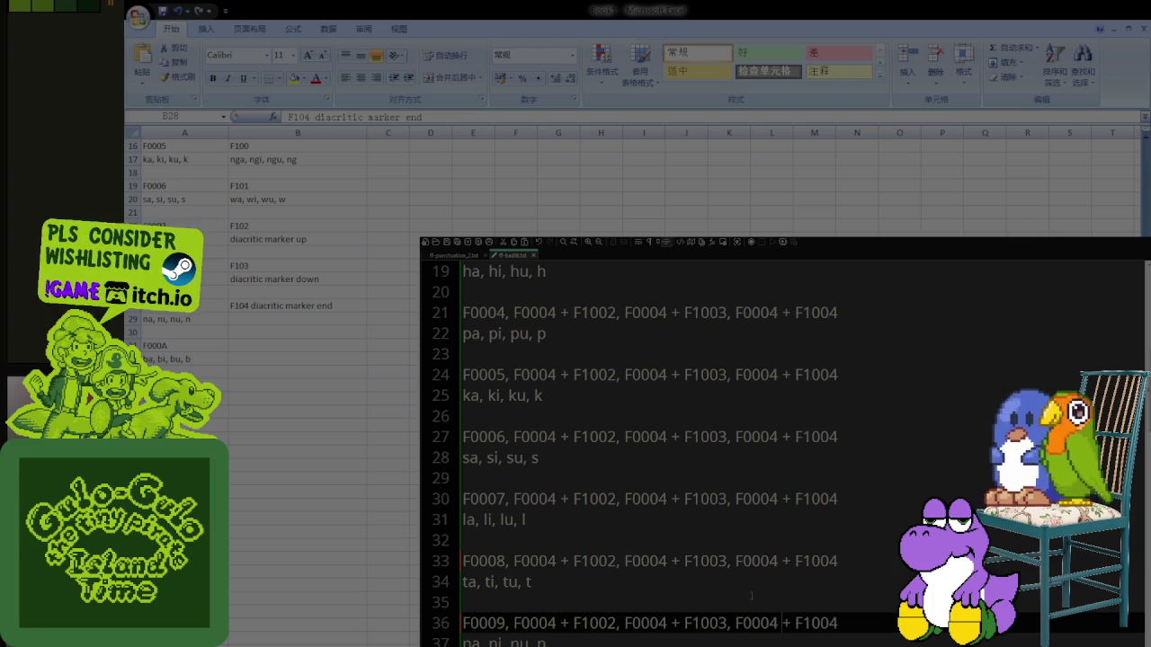
{"action": "scroll", "coordinate": [683, 608], "scroll_direction": "down", "scroll_amount": 2}
{"action": "left_click", "coordinate": [514, 560]}
{"action": "key", "text": "ctrl+v"}
{"action": "left_click", "coordinate": [625, 561]}
{"action": "key", "text": "ctrl+v"}
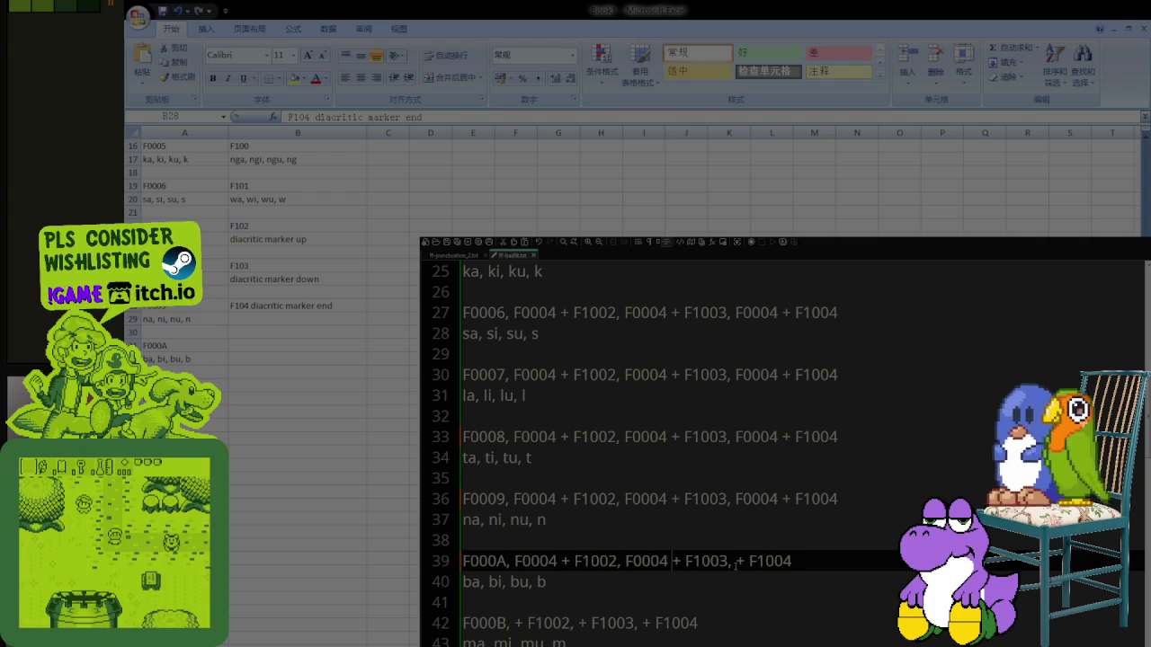
{"action": "left_click", "coordinate": [737, 561]}
{"action": "type", "text": "F0004"}
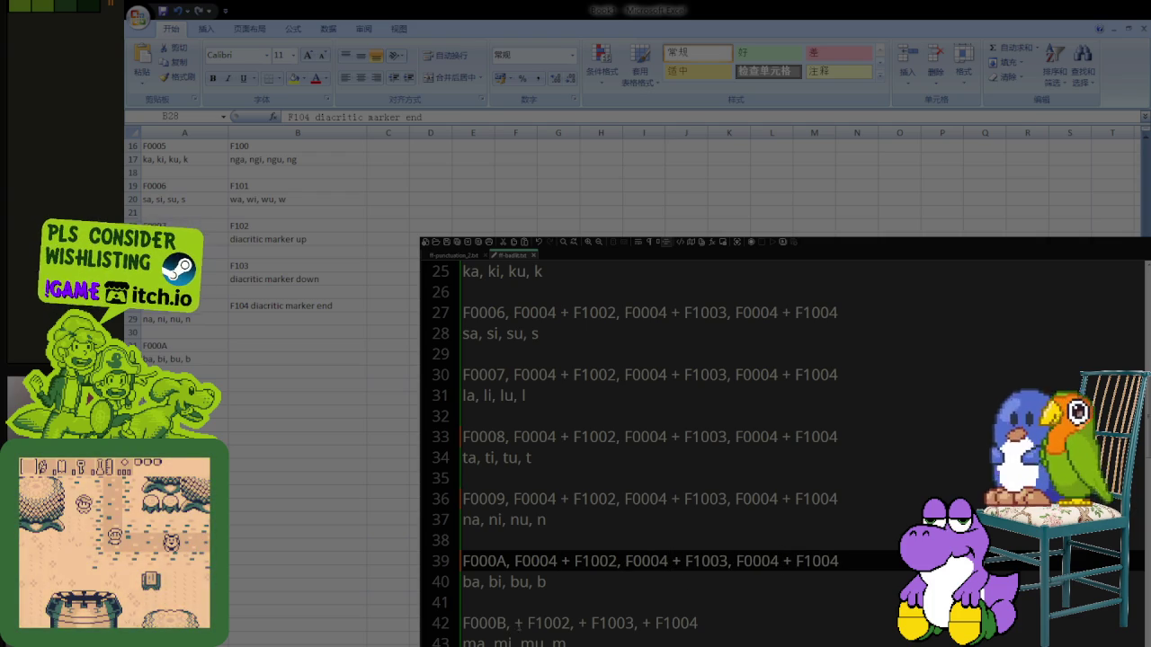
Step: Prefix F0004 to each + F1002/F1003/F1004 combination on the F000B row (line 42)
{"action": "left_click", "coordinate": [518, 622]}
{"action": "type", "text": "F0004"}
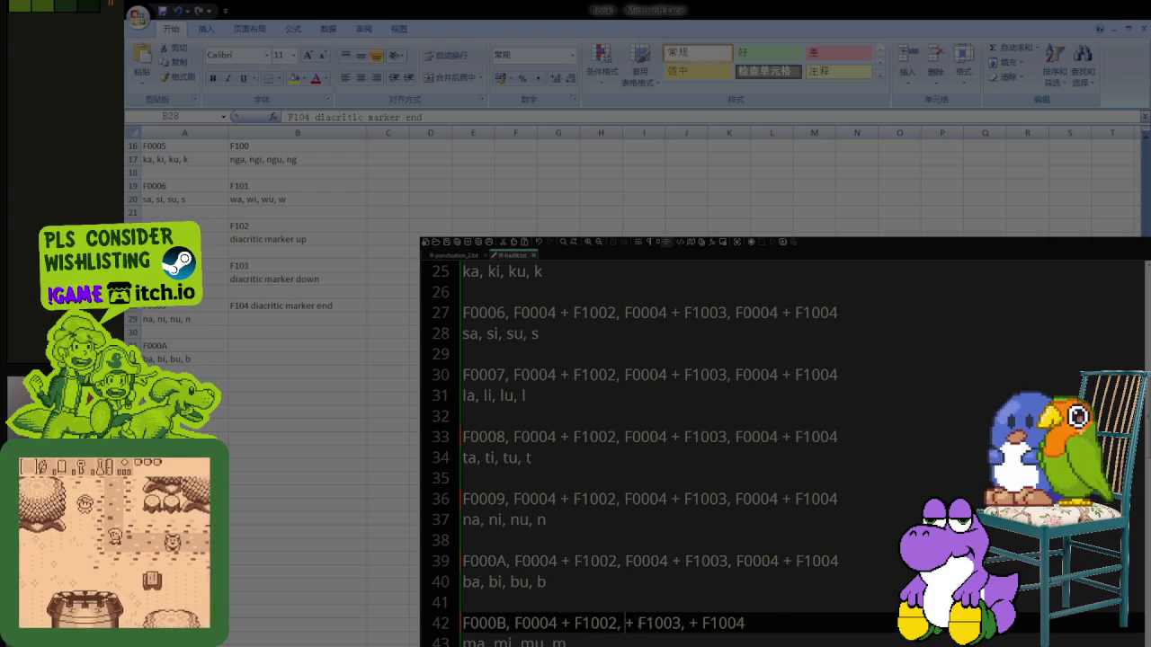
{"action": "left_click", "coordinate": [629, 622]}
{"action": "type", "text": "F0004"}
{"action": "left_click", "coordinate": [737, 622]}
{"action": "type", "text": "F0004"}
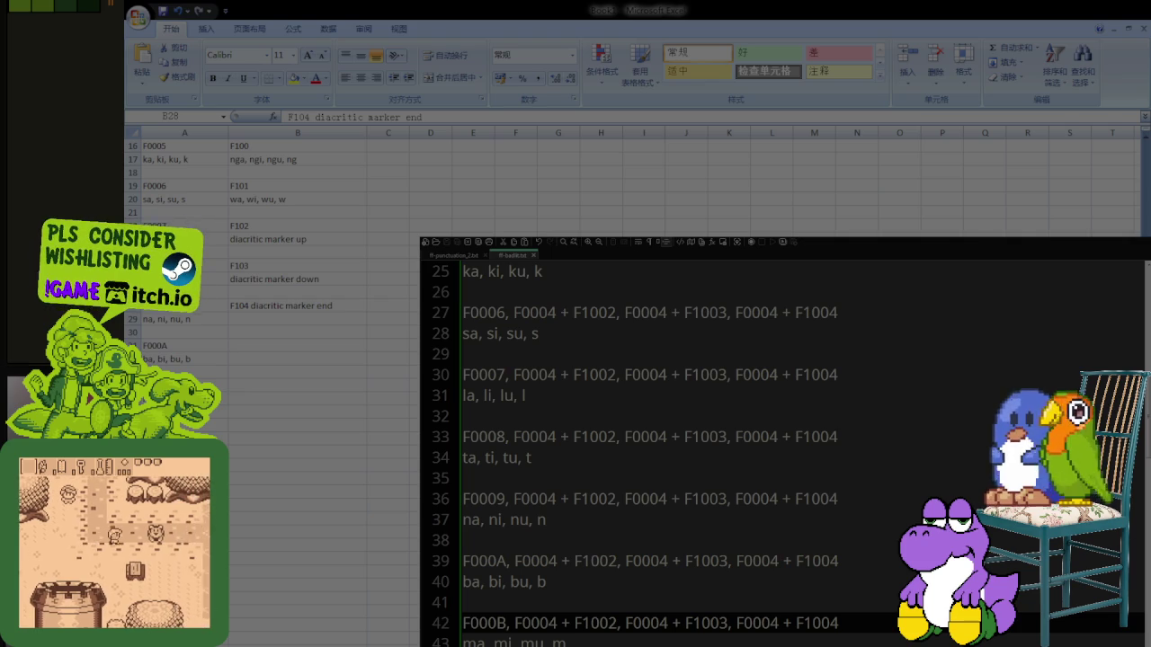
{"action": "scroll", "coordinate": [765, 567], "scroll_direction": "down", "scroll_amount": 2}
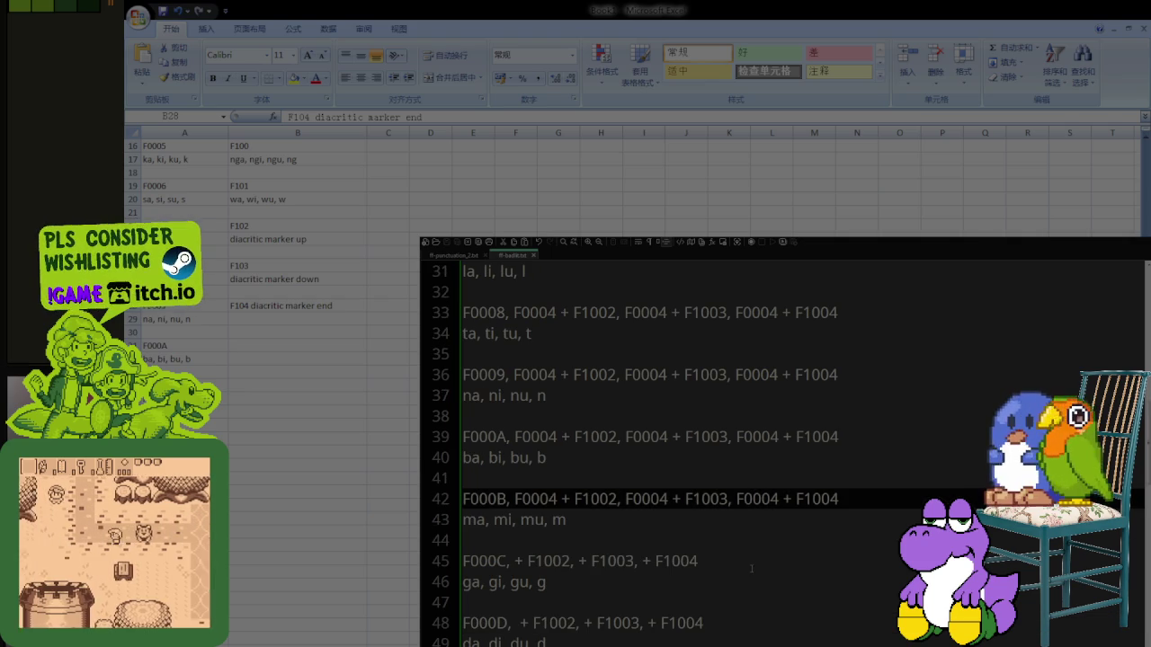
{"action": "scroll", "coordinate": [755, 571], "scroll_direction": "down", "scroll_amount": 1}
{"action": "scroll", "coordinate": [744, 573], "scroll_direction": "down", "scroll_amount": 1}
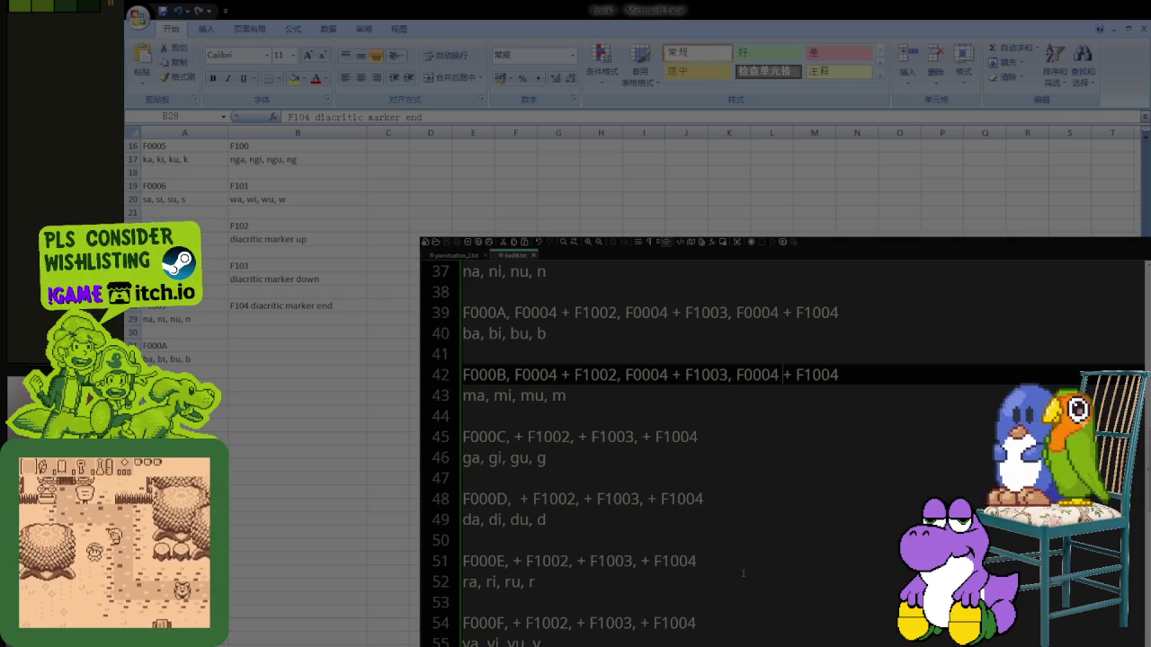
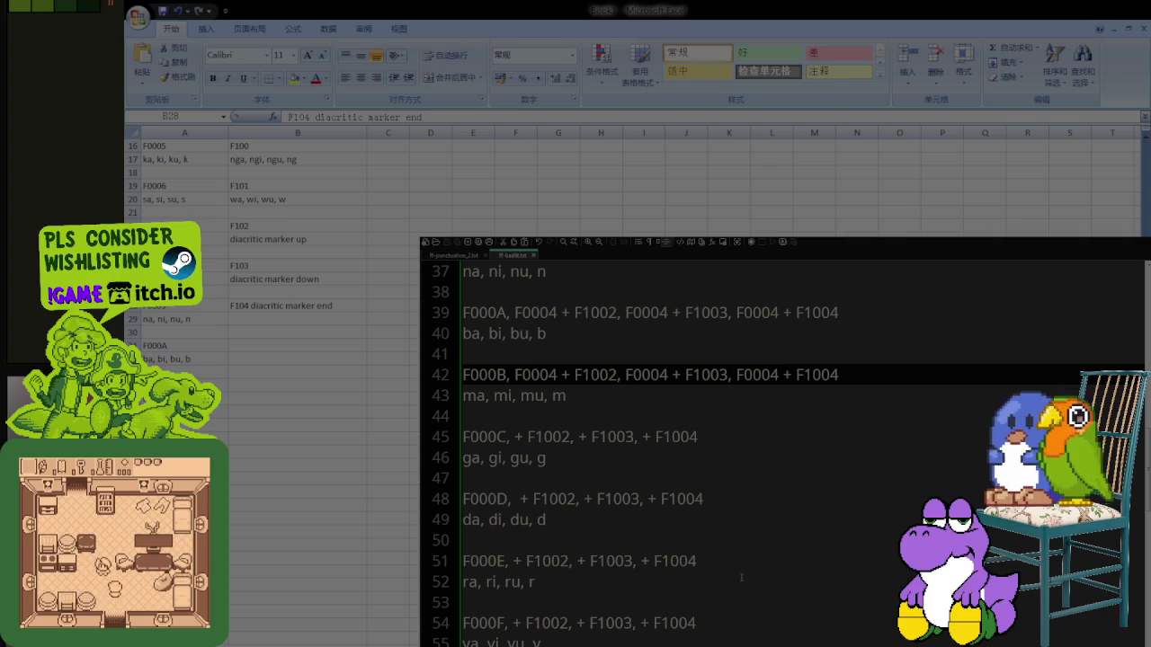
Step: Delete the three F0004 terms from lines 42 and 39
{"action": "scroll", "coordinate": [741, 577], "scroll_direction": "up", "scroll_amount": 2}
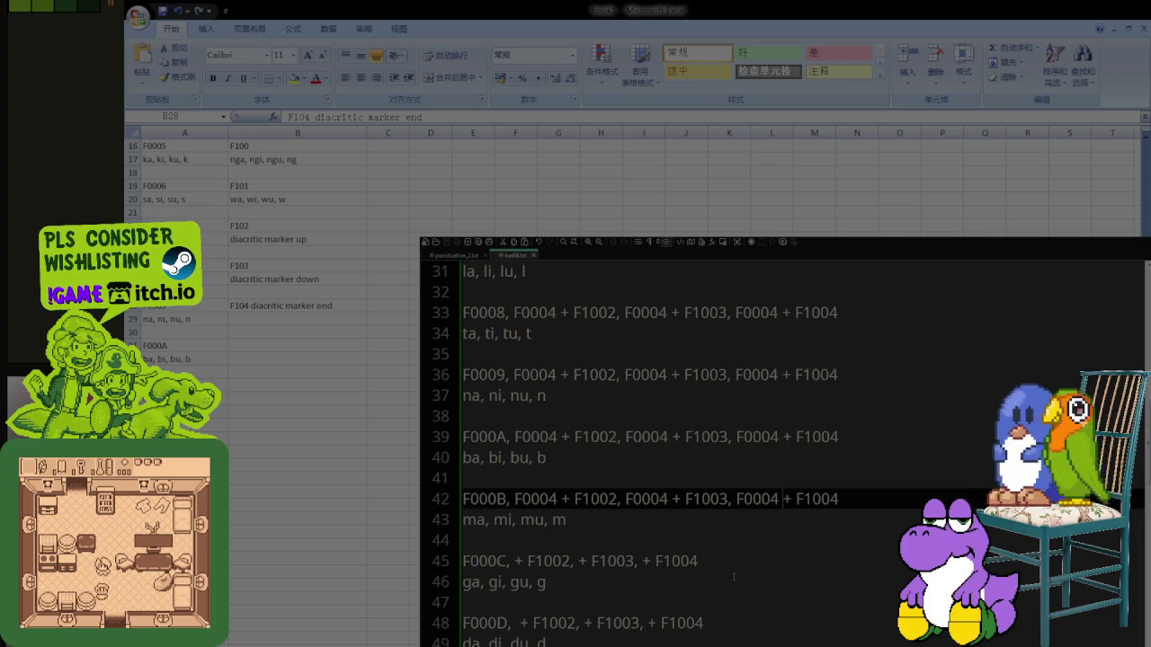
{"action": "key", "text": "BackSpace"}
{"action": "key", "text": "BackSpace"}
{"action": "key", "text": "BackSpace"}
{"action": "key", "text": "ctrl+Left"}
{"action": "key", "text": "ctrl+Left"}
{"action": "key", "text": "ctrl+Left"}
{"action": "key", "text": "BackSpace"}
{"action": "key", "text": "BackSpace"}
{"action": "key", "text": "BackSpace"}
{"action": "key", "text": "ctrl+Left"}
{"action": "key", "text": "ctrl+Left"}
{"action": "key", "text": "ctrl+Left"}
{"action": "key", "text": "BackSpace"}
{"action": "key", "text": "BackSpace"}
{"action": "key", "text": "BackSpace"}
{"action": "left_click", "coordinate": [782, 437]}
{"action": "key", "text": "BackSpace"}
{"action": "key", "text": "BackSpace"}
{"action": "key", "text": "BackSpace"}
{"action": "key", "text": "ctrl+Left"}
{"action": "key", "text": "ctrl+Left"}
{"action": "key", "text": "ctrl+Left"}
{"action": "key", "text": "BackSpace"}
{"action": "key", "text": "BackSpace"}
{"action": "key", "text": "BackSpace"}
{"action": "key", "text": "ctrl+Left"}
{"action": "key", "text": "ctrl+Left"}
{"action": "key", "text": "ctrl+Left"}
{"action": "key", "text": "BackSpace"}
{"action": "key", "text": "BackSpace"}
{"action": "key", "text": "BackSpace"}
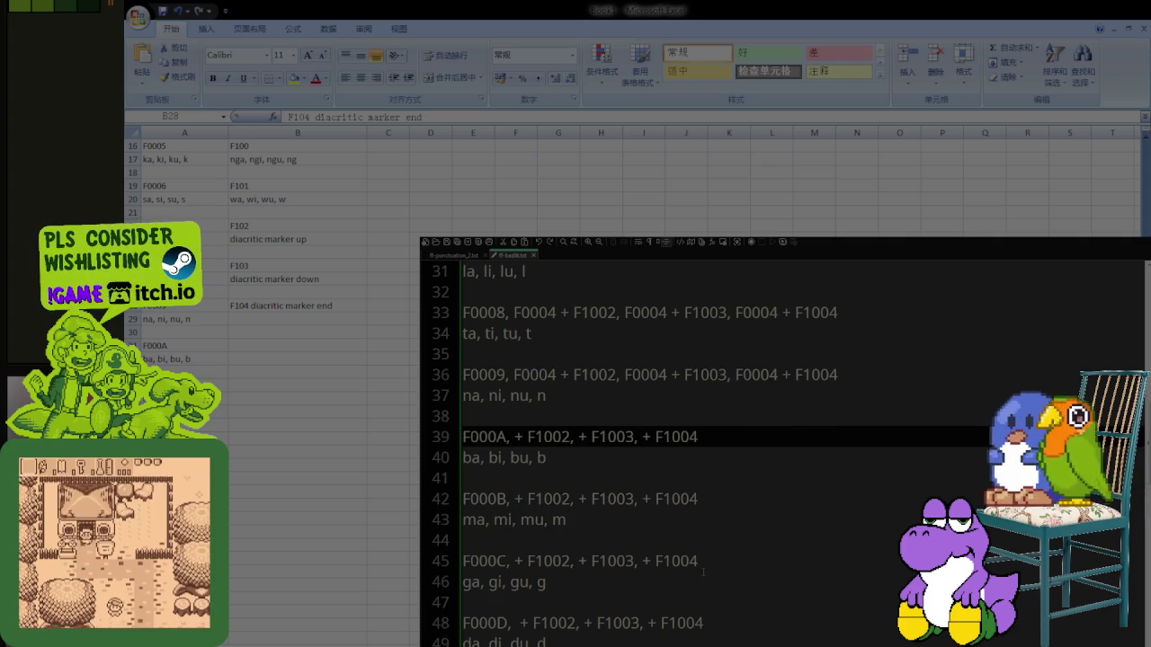
Step: Remove the F0004 terms from lines 36 and 33
{"action": "scroll", "coordinate": [685, 563], "scroll_direction": "up", "scroll_amount": 2}
{"action": "left_click", "coordinate": [837, 499]}
{"action": "key", "text": "BackSpace"}
{"action": "key", "text": "BackSpace"}
{"action": "key", "text": "BackSpace"}
{"action": "key", "text": "ctrl+Left"}
{"action": "key", "text": "ctrl+Left"}
{"action": "key", "text": "ctrl+Left"}
{"action": "key", "text": "BackSpace"}
{"action": "key", "text": "BackSpace"}
{"action": "key", "text": "BackSpace"}
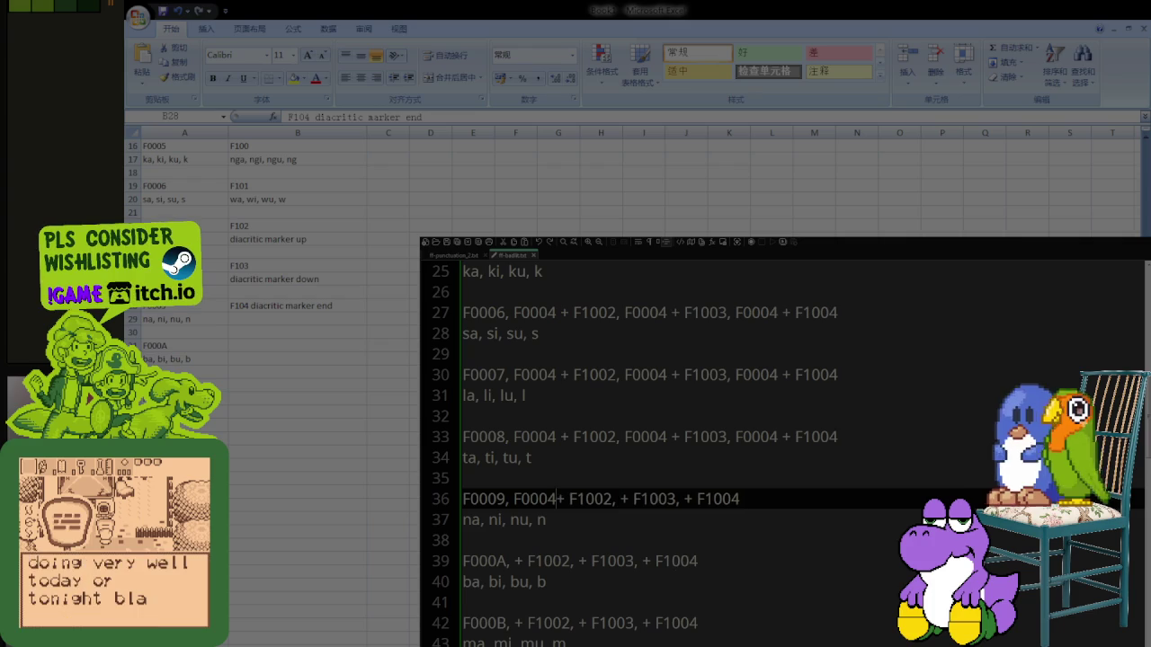
{"action": "key", "text": "ctrl+Left"}
{"action": "key", "text": "ctrl+Left"}
{"action": "key", "text": "ctrl+Left"}
{"action": "key", "text": "BackSpace"}
{"action": "key", "text": "BackSpace"}
{"action": "key", "text": "BackSpace"}
{"action": "left_click", "coordinate": [779, 437]}
{"action": "key", "text": "BackSpace"}
{"action": "key", "text": "BackSpace"}
{"action": "key", "text": "BackSpace"}
{"action": "key", "text": "ctrl+Left"}
{"action": "key", "text": "ctrl+Left"}
{"action": "key", "text": "ctrl+Left"}
{"action": "key", "text": "BackSpace"}
{"action": "key", "text": "BackSpace"}
{"action": "key", "text": "BackSpace"}
{"action": "key", "text": "ctrl+Left"}
{"action": "key", "text": "ctrl+Left"}
{"action": "key", "text": "ctrl+Left"}
{"action": "key", "text": "BackSpace"}
{"action": "key", "text": "BackSpace"}
{"action": "key", "text": "BackSpace"}
Step: Strip the F0004 terms from line 30, leaving '+ F1002, + F1003, + F1004'
{"action": "scroll", "coordinate": [676, 563], "scroll_direction": "up", "scroll_amount": 2}
{"action": "left_click", "coordinate": [837, 499]}
{"action": "key", "text": "BackSpace"}
{"action": "key", "text": "BackSpace"}
{"action": "key", "text": "BackSpace"}
{"action": "key", "text": "ctrl+Left"}
{"action": "key", "text": "ctrl+Left"}
{"action": "key", "text": "ctrl+Left"}
{"action": "key", "text": "BackSpace"}
{"action": "key", "text": "BackSpace"}
{"action": "key", "text": "BackSpace"}
{"action": "key", "text": "ctrl+Left"}
{"action": "key", "text": "ctrl+Left"}
{"action": "key", "text": "ctrl+Left"}
{"action": "key", "text": "BackSpace"}
Step: Clear the remaining F0004 terms from lines 27 and 24
{"action": "key", "text": "BackSpace"}
{"action": "key", "text": "BackSpace"}
{"action": "key", "text": "BackSpace"}
{"action": "left_click", "coordinate": [779, 437]}
{"action": "key", "text": "BackSpace"}
{"action": "key", "text": "BackSpace"}
{"action": "key", "text": "BackSpace"}
{"action": "key", "text": "ctrl+Left"}
{"action": "key", "text": "ctrl+Left"}
{"action": "key", "text": "ctrl+Left"}
{"action": "key", "text": "BackSpace"}
{"action": "key", "text": "BackSpace"}
{"action": "key", "text": "BackSpace"}
{"action": "key", "text": "ctrl+Left"}
{"action": "key", "text": "ctrl+Left"}
{"action": "key", "text": "ctrl+Left"}
{"action": "key", "text": "BackSpace"}
{"action": "key", "text": "BackSpace"}
{"action": "key", "text": "BackSpace"}
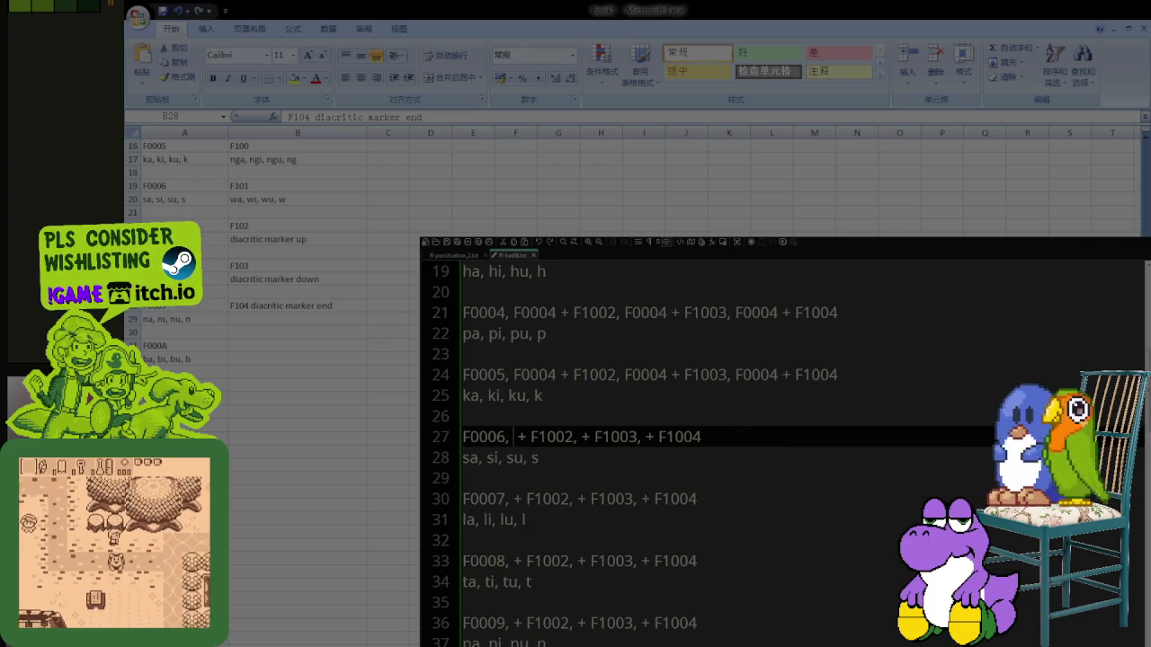
{"action": "left_click", "coordinate": [779, 375]}
{"action": "key", "text": "BackSpace"}
{"action": "key", "text": "BackSpace"}
{"action": "key", "text": "BackSpace"}
{"action": "key", "text": "ctrl+Left"}
{"action": "key", "text": "ctrl+Left"}
{"action": "key", "text": "ctrl+Left"}
{"action": "key", "text": "BackSpace"}
{"action": "key", "text": "BackSpace"}
{"action": "key", "text": "BackSpace"}
{"action": "key", "text": "ctrl+Left"}
{"action": "key", "text": "ctrl+Left"}
{"action": "key", "text": "ctrl+Left"}
{"action": "key", "text": "BackSpace"}
{"action": "key", "text": "BackSpace"}
{"action": "key", "text": "BackSpace"}
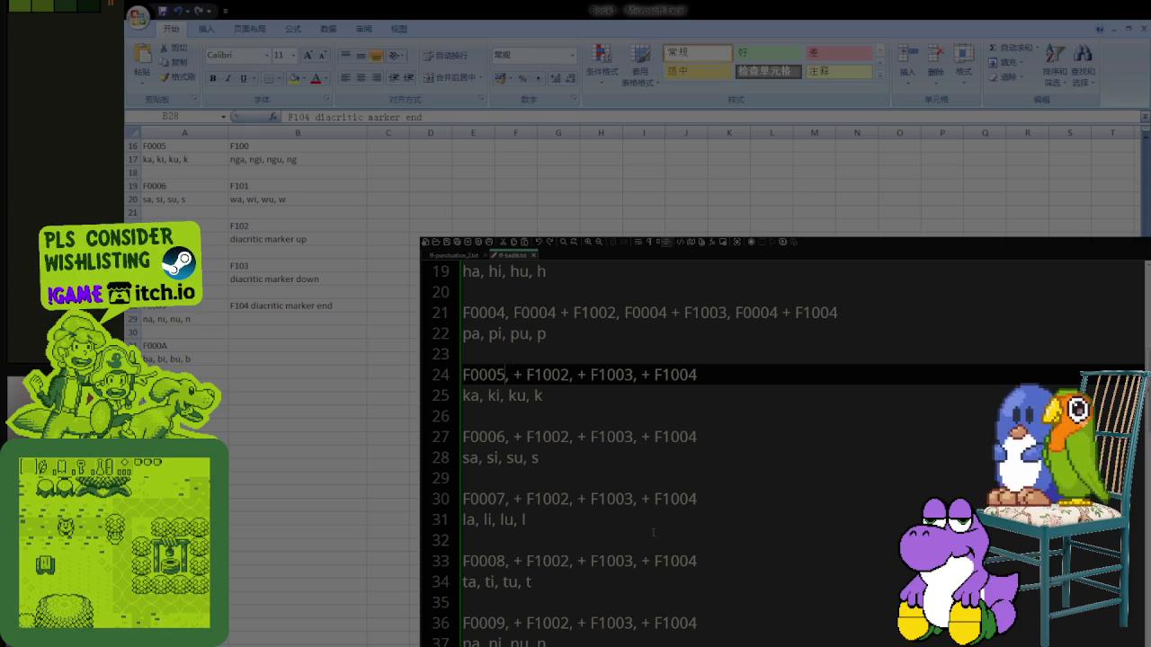
Step: Insert F0005 before each diacritic code on line 24, e.g. 'F0005 + F1002'
{"action": "type", "text": "F0005"}
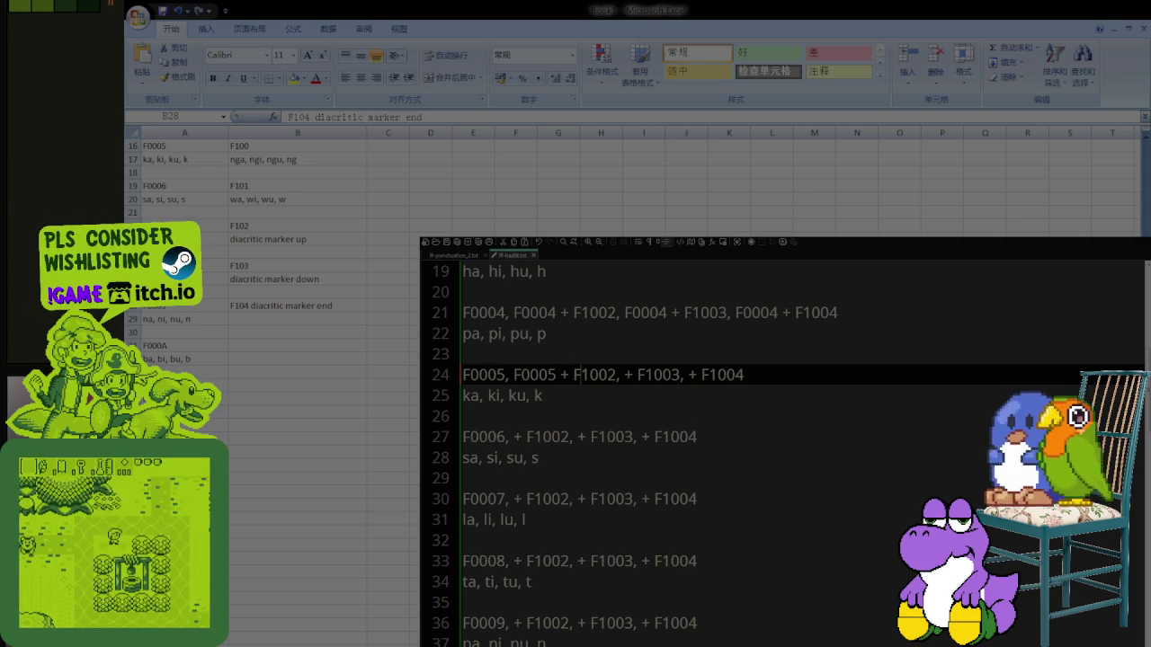
{"action": "left_click", "coordinate": [623, 374]}
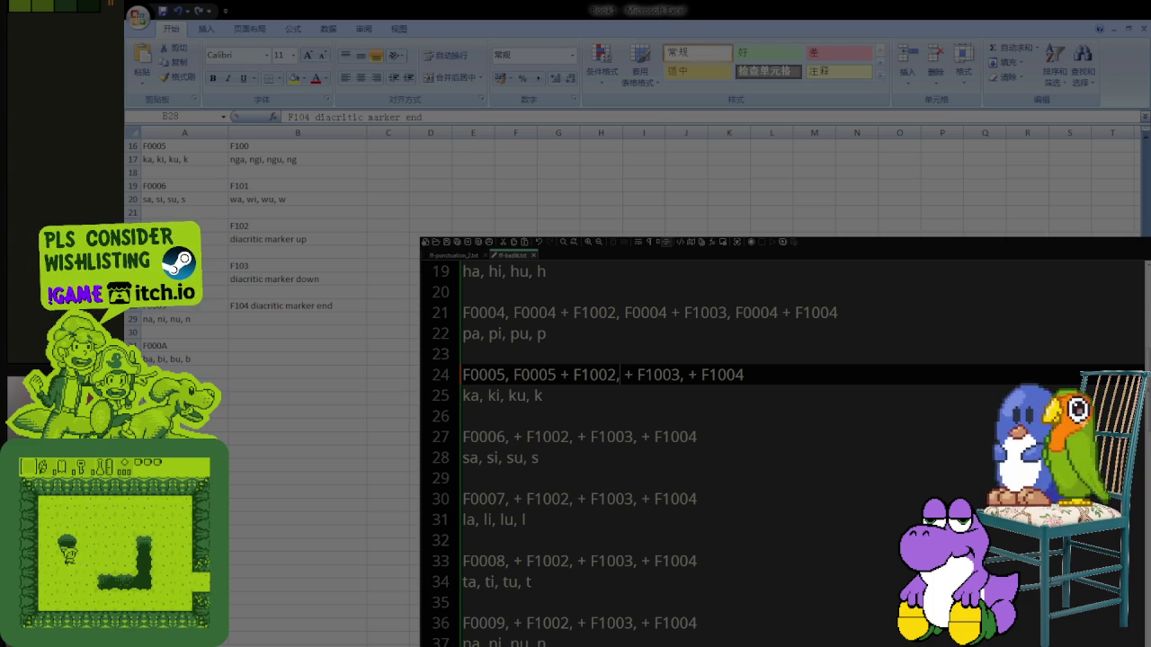
{"action": "type", "text": "F0005"}
{"action": "key", "text": "Right"}
{"action": "key", "text": "Right"}
{"action": "key", "text": "Right"}
{"action": "key", "text": "Right"}
{"action": "key", "text": "Right"}
{"action": "key", "text": "Right"}
{"action": "key", "text": "Right"}
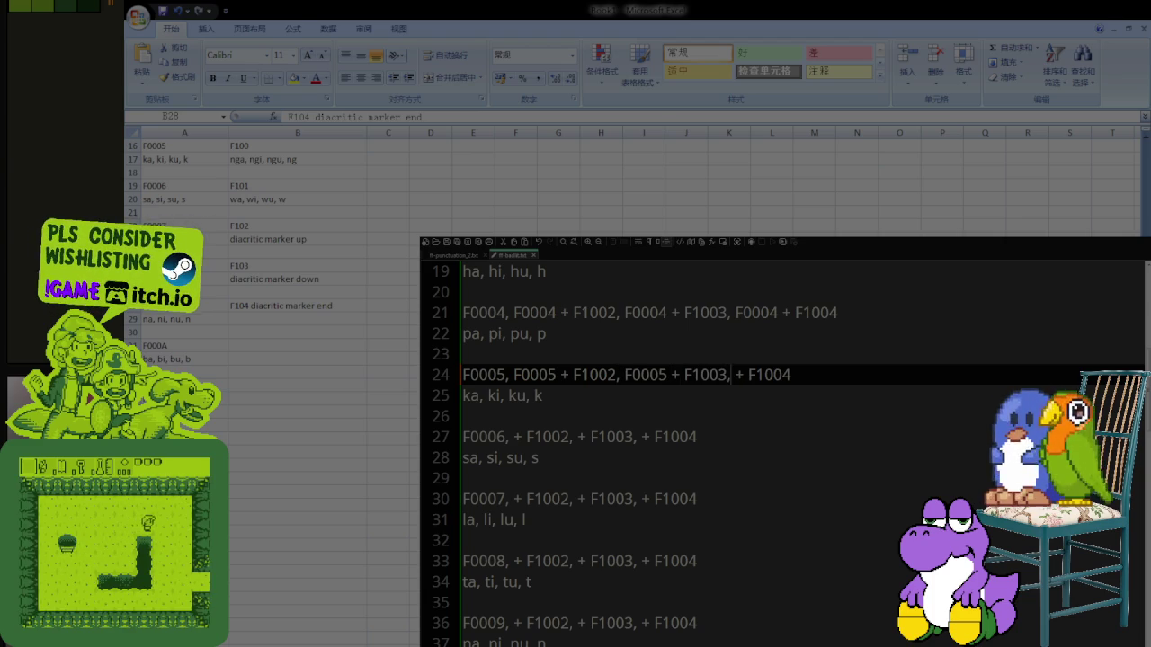
{"action": "key", "text": "Right"}
{"action": "key", "text": "Right"}
{"action": "type", "text": "F0005"}
{"action": "key", "text": "Left"}
{"action": "key", "text": "Left"}
{"action": "key", "text": "Left"}
{"action": "key", "text": "Left"}
{"action": "key", "text": "Left"}
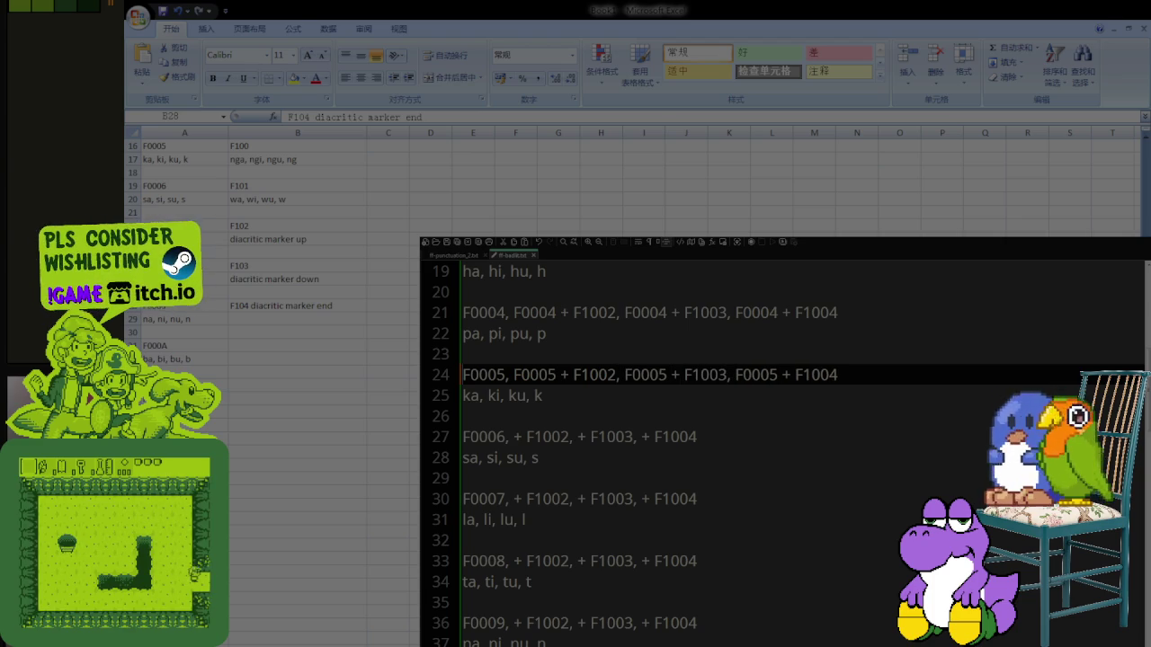
Step: Copy F0006 and paste it before + F1002, + F1003 and + F1004 on line 27
{"action": "key", "text": "Down"}
{"action": "key", "text": "Down"}
{"action": "key", "text": "Down"}
{"action": "key", "text": "shift+Right"}
{"action": "key", "text": "shift+Right"}
{"action": "key", "text": "shift+Right"}
{"action": "key", "text": "shift+Right"}
{"action": "key", "text": "shift+Right"}
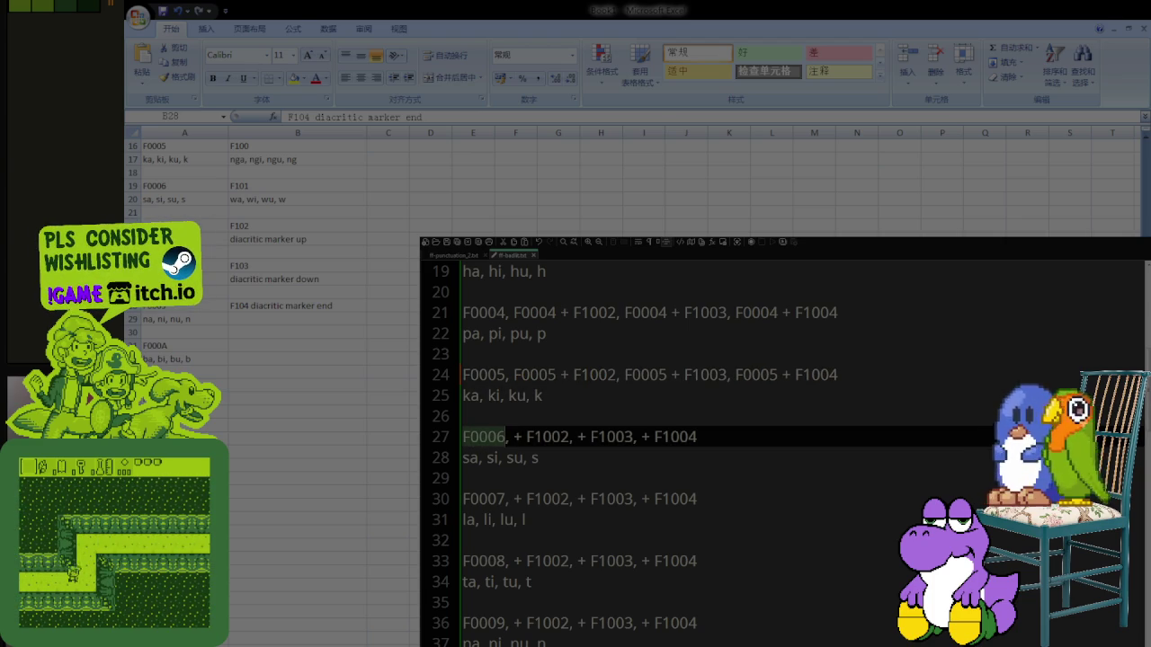
{"action": "key", "text": "ctrl+c"}
{"action": "key", "text": "Right"}
{"action": "key", "text": "Right"}
{"action": "key", "text": "Right"}
{"action": "key", "text": "ctrl+v"}
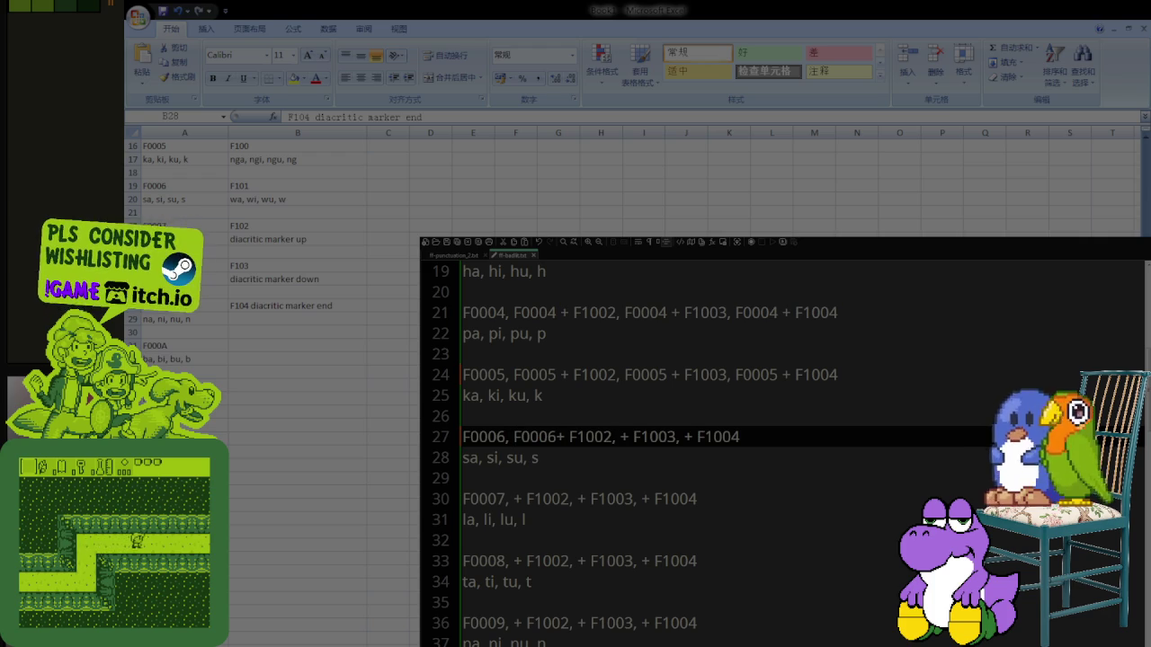
{"action": "key", "text": "Right"}
{"action": "key", "text": "Right"}
{"action": "key", "text": "Right"}
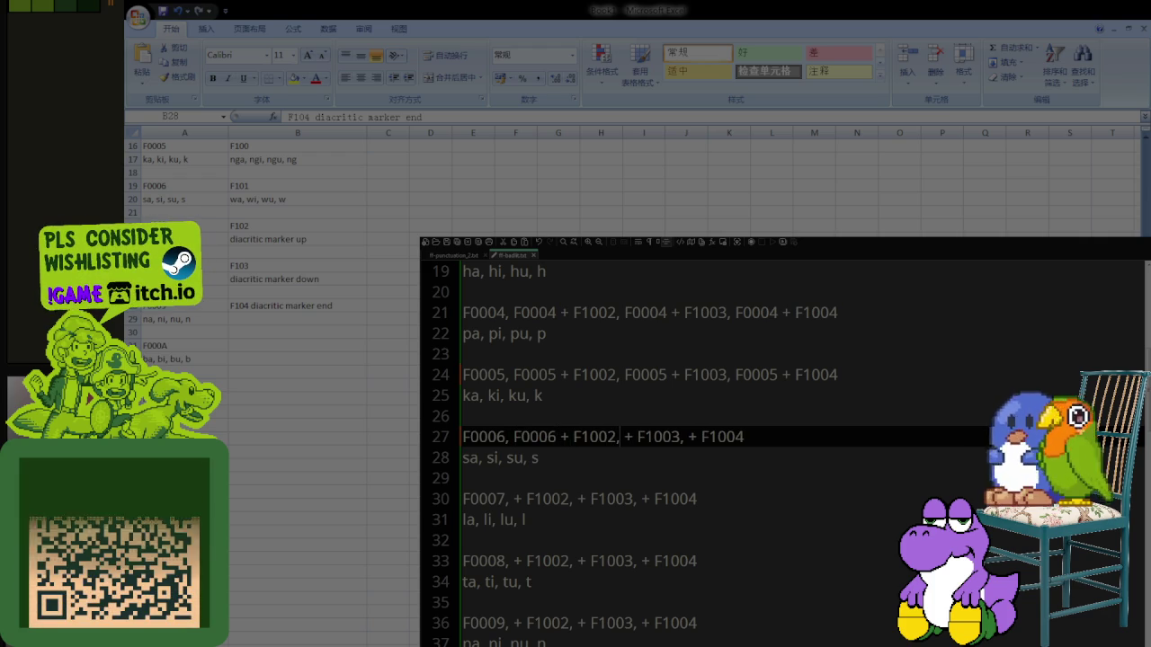
{"action": "key", "text": "ctrl+v"}
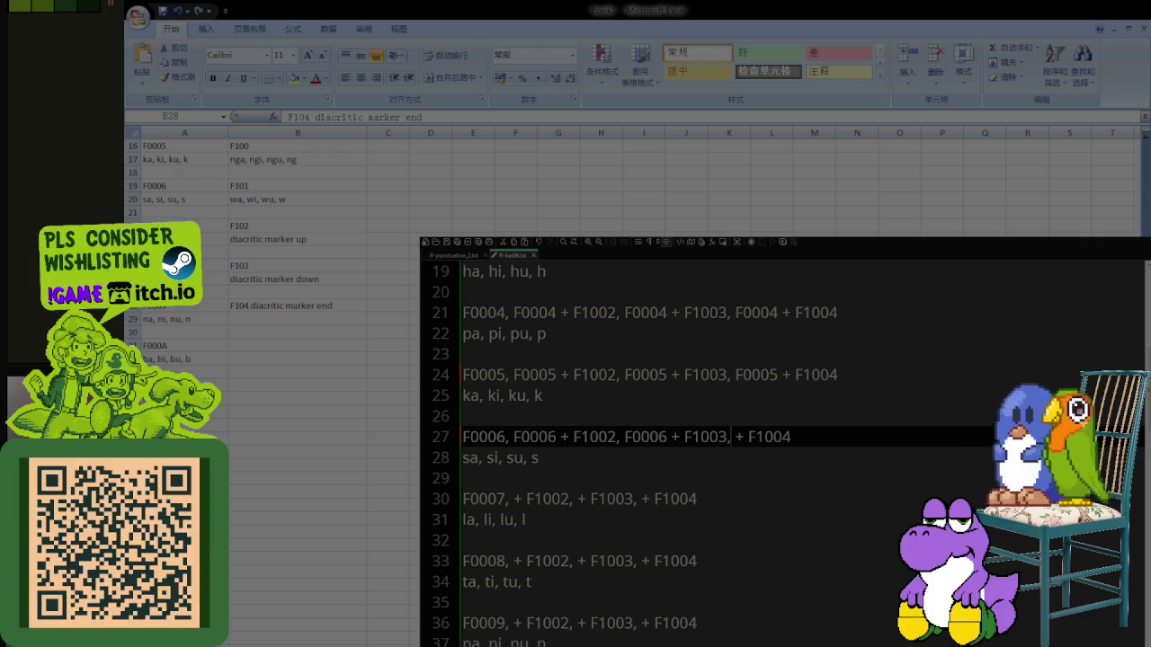
{"action": "key", "text": "Right"}
{"action": "key", "text": "ctrl+v"}
Step: Add the code before each diacritic on line 30, correcting the pasted F0006s to F0007
{"action": "key", "text": "Down"}
{"action": "key", "text": "Down"}
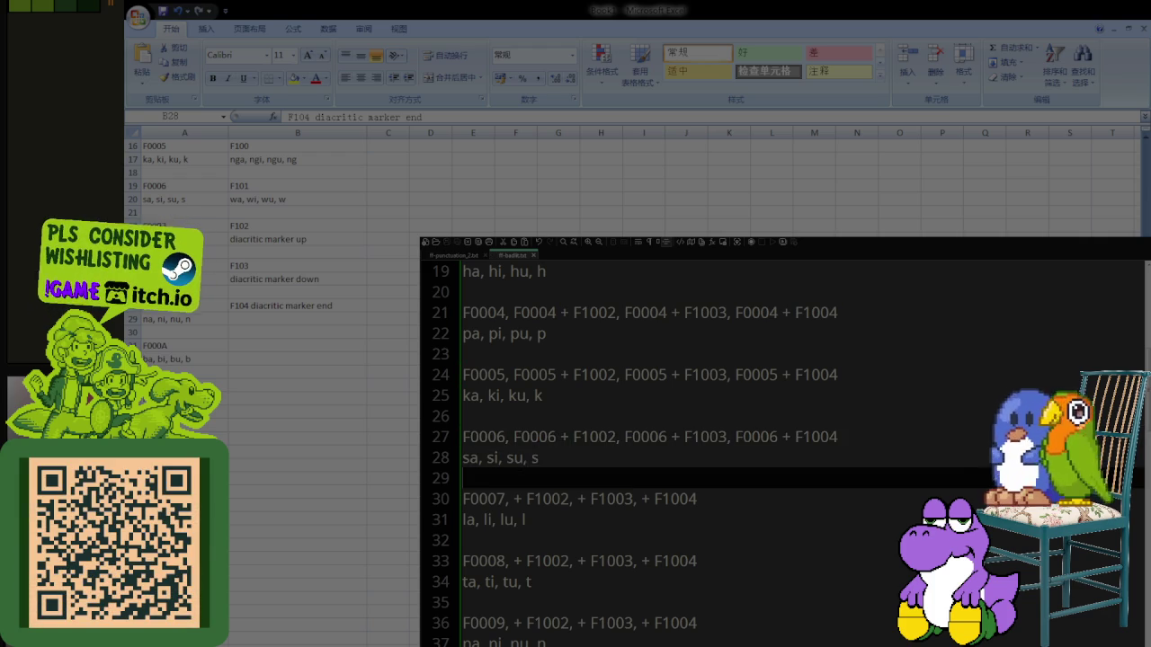
{"action": "key", "text": "Down"}
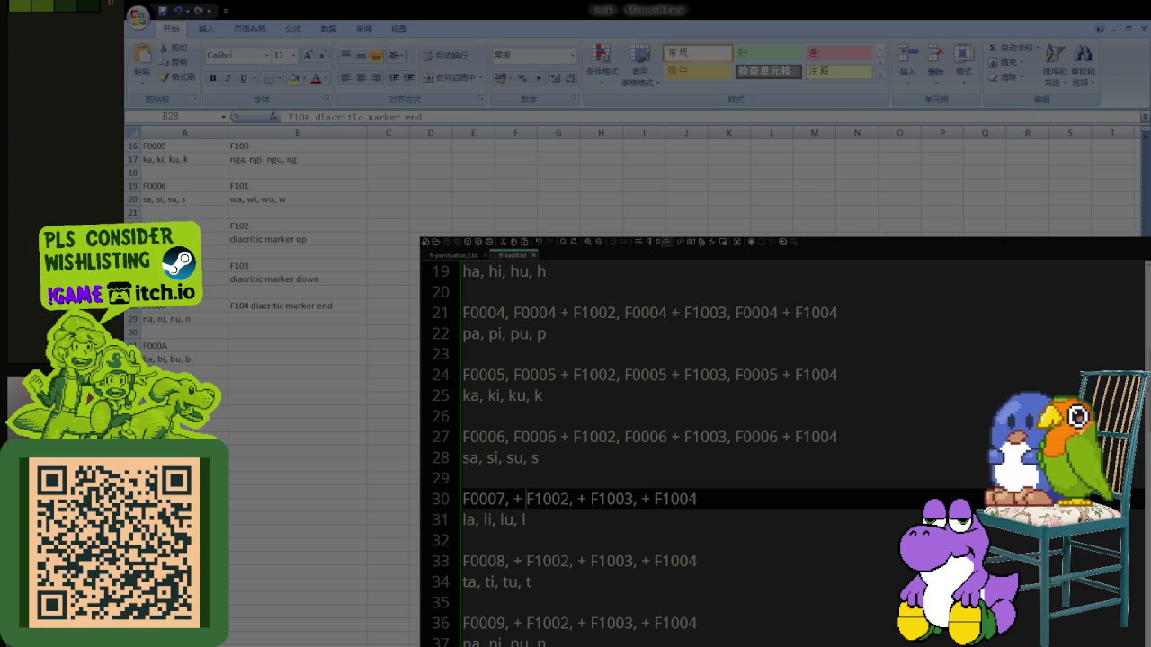
{"action": "key", "text": "Right"}
{"action": "key", "text": "ctrl+v"}
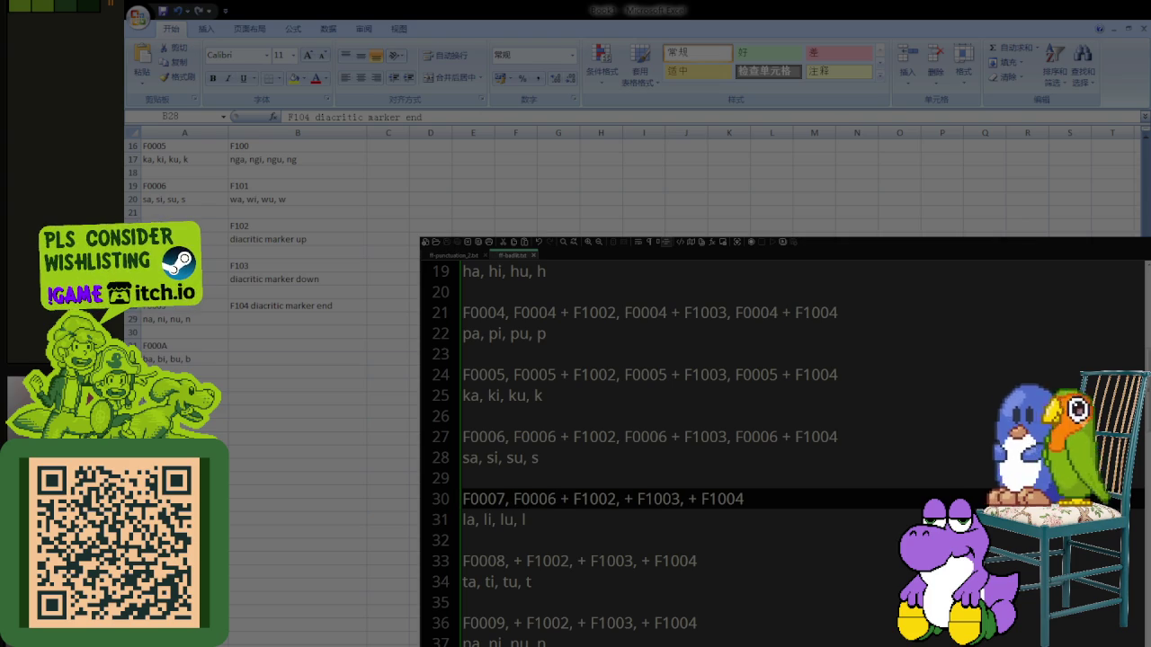
{"action": "key", "text": "Right"}
{"action": "key", "text": "ctrl+v"}
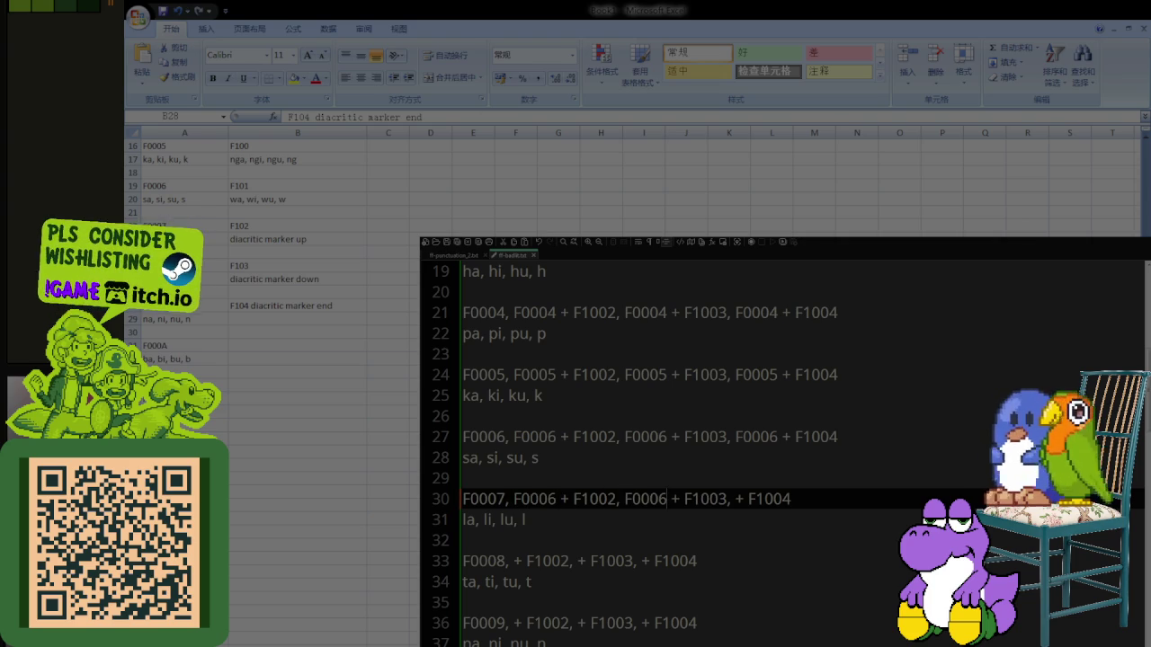
{"action": "key", "text": "ctrl+v"}
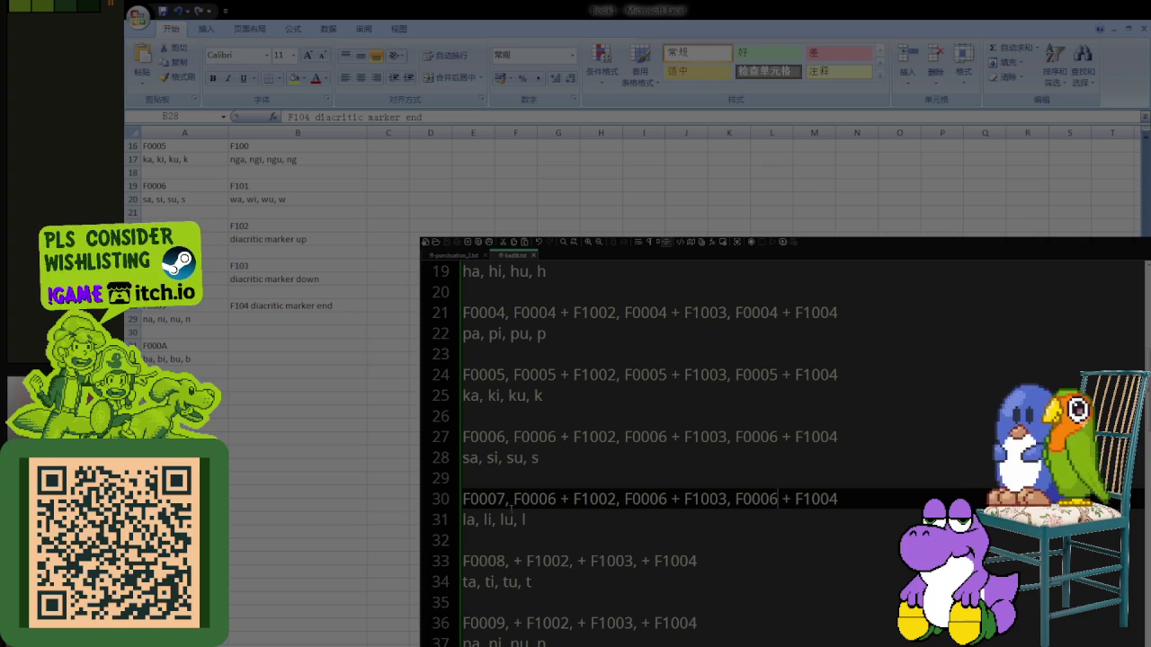
{"action": "key", "text": "BackSpace"}
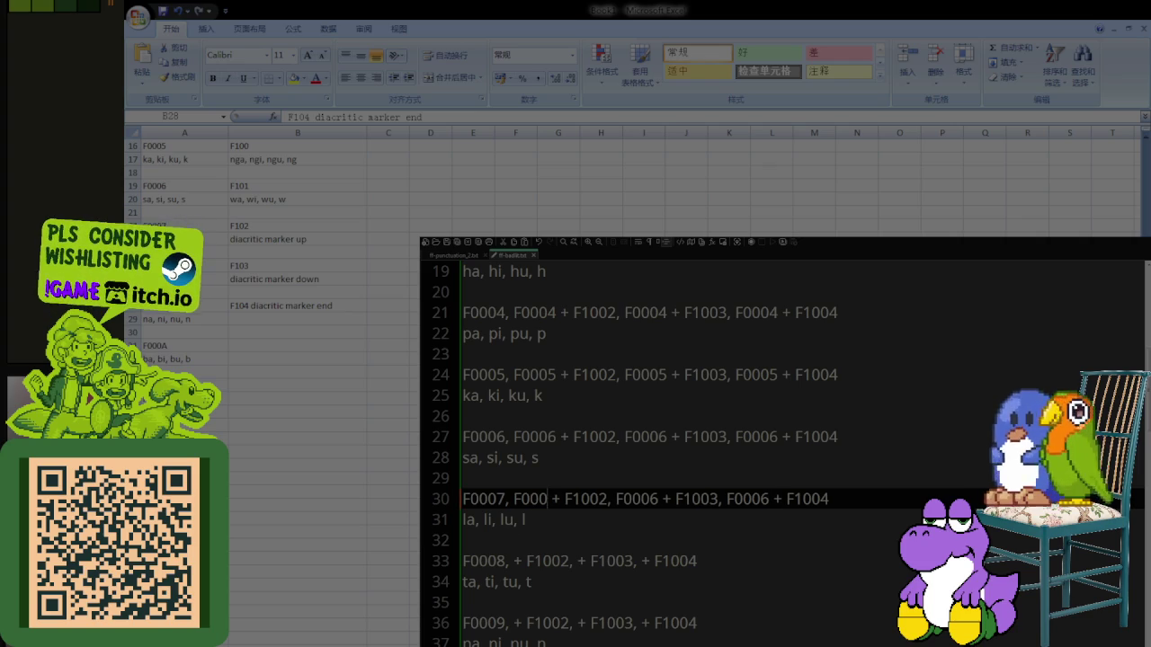
{"action": "type", "text": "7"}
{"action": "key", "text": "Right"}
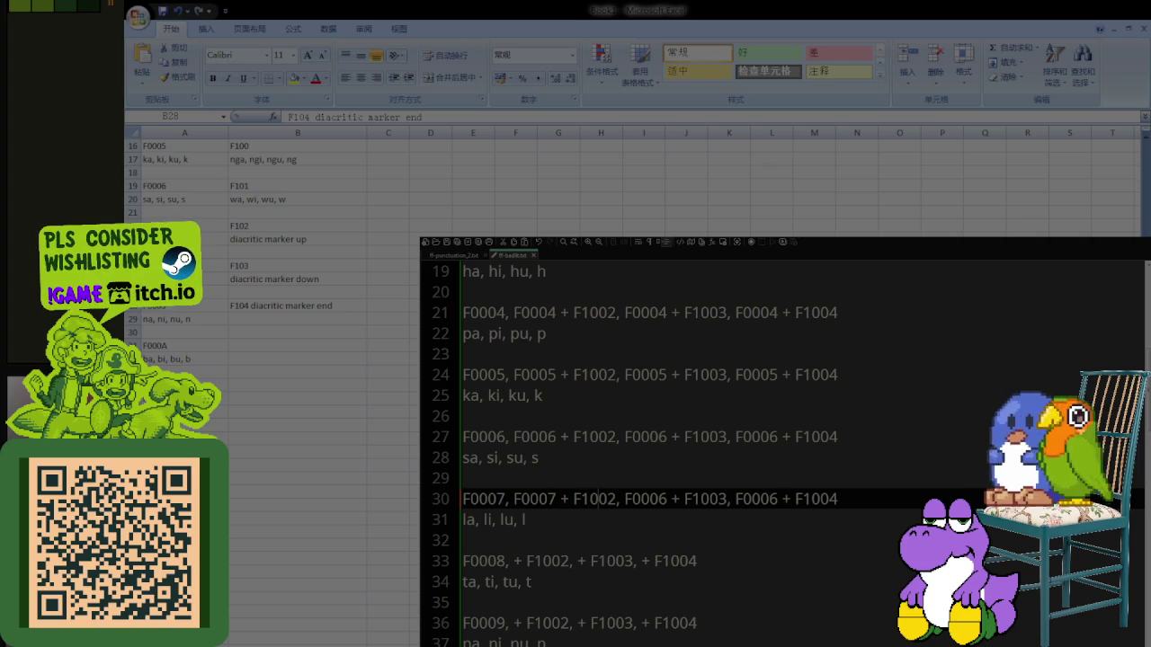
{"action": "key", "text": "BackSpace"}
{"action": "type", "text": "7"}
{"action": "key", "text": "Right"}
{"action": "key", "text": "Right"}
{"action": "key", "text": "Right"}
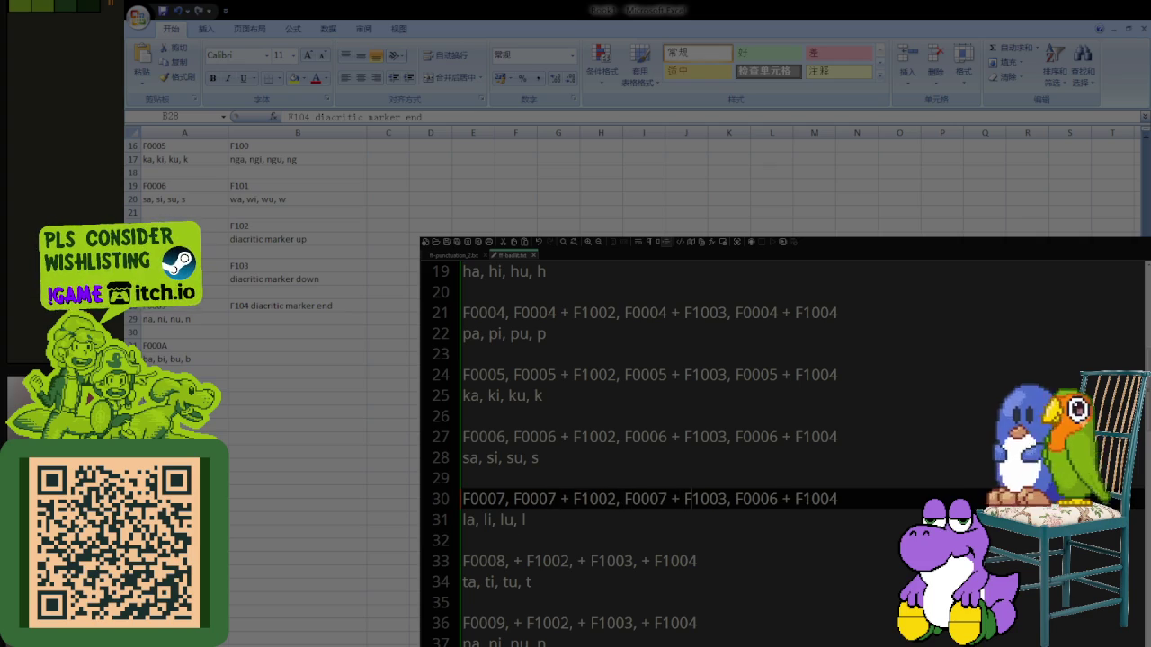
{"action": "key", "text": "Right"}
{"action": "key", "text": "Right"}
{"action": "key", "text": "Right"}
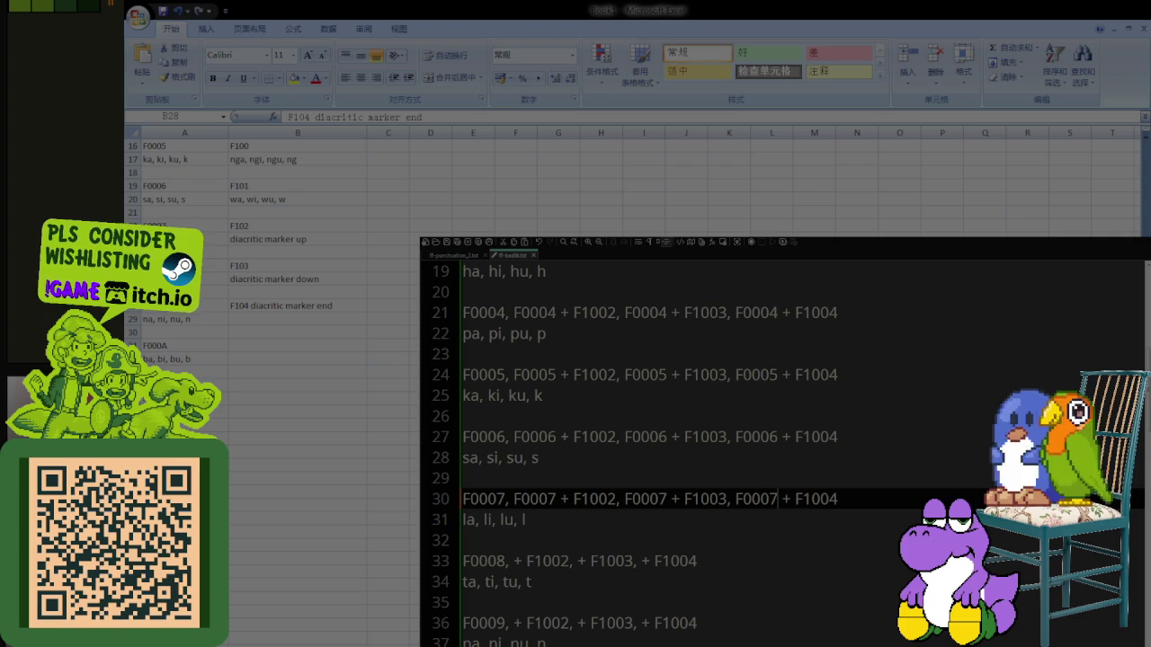
Step: Select F0008 at the start of line 33 to begin filling that line
{"action": "key", "text": "Down"}
{"action": "key", "text": "Down"}
{"action": "key", "text": "Down"}
{"action": "key", "text": "Home"}
{"action": "key", "text": "ctrl+shift+Right"}
{"action": "key", "text": "ctrl+c"}
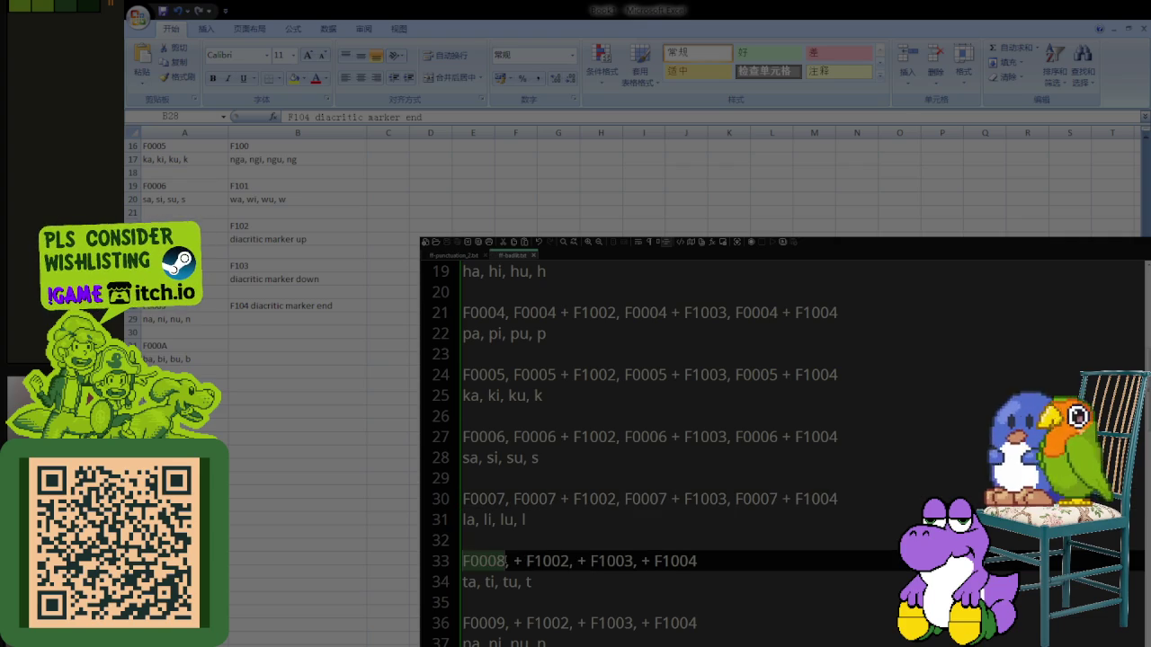
{"action": "left_click", "coordinate": [518, 561]}
Step: Complete line 33 so F0008 precedes + F1002, + F1003 and + F1004
{"action": "key", "text": "ctrl+v"}
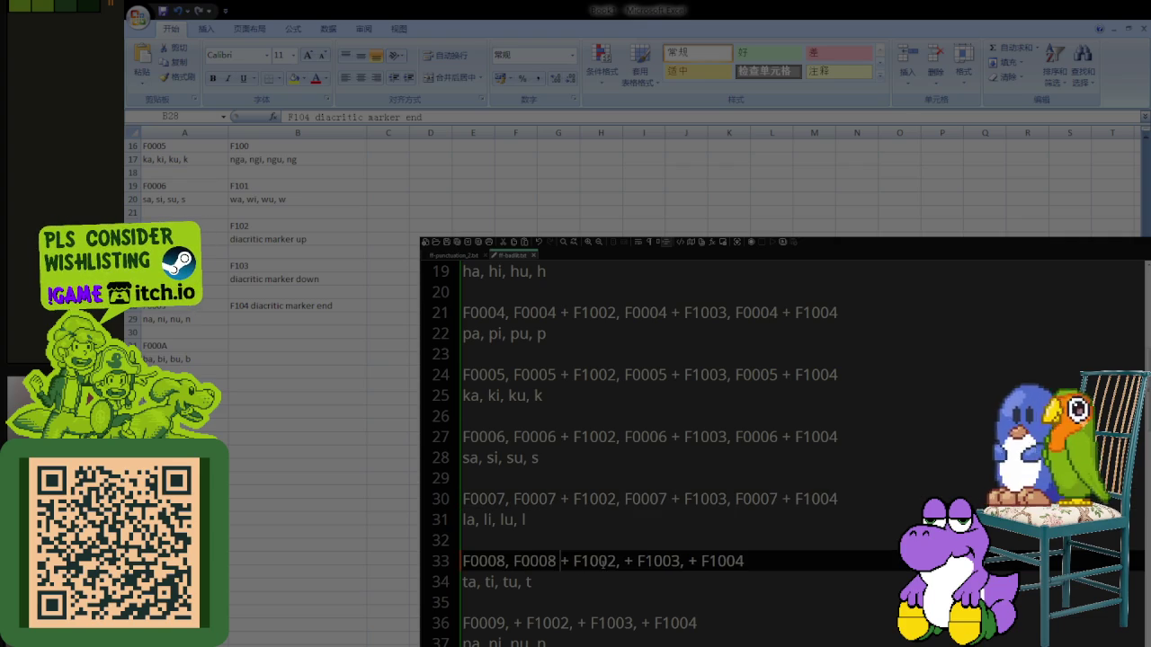
{"action": "left_click", "coordinate": [626, 561]}
{"action": "key", "text": "ctrl+v"}
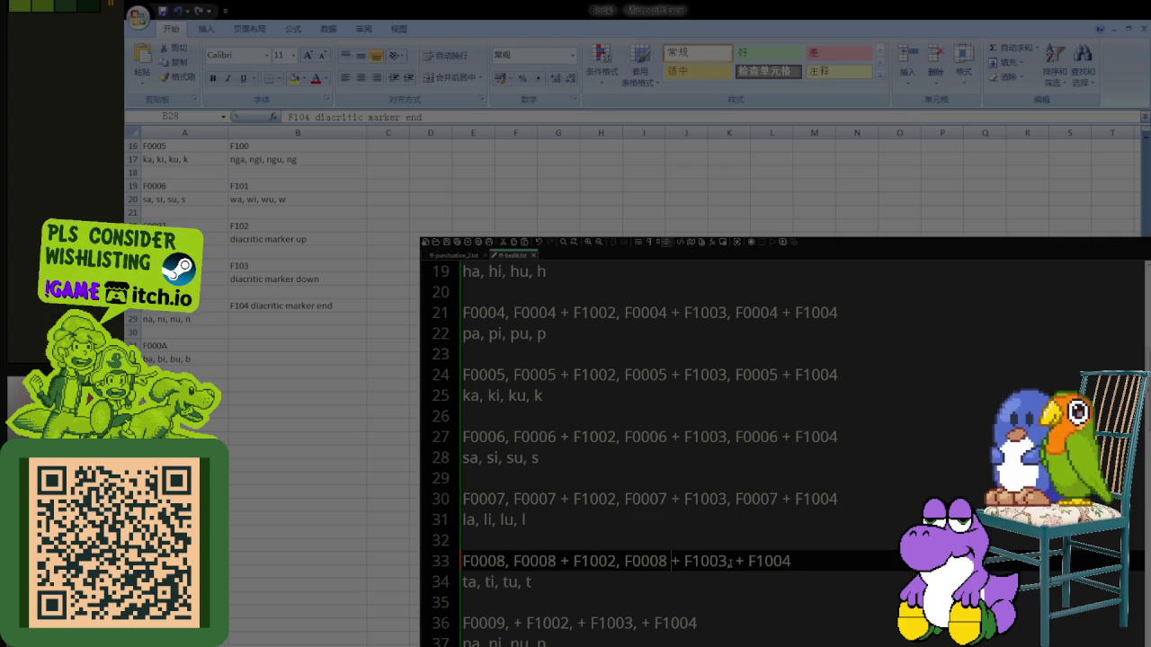
{"action": "left_click", "coordinate": [735, 561]}
{"action": "key", "text": "ctrl+v"}
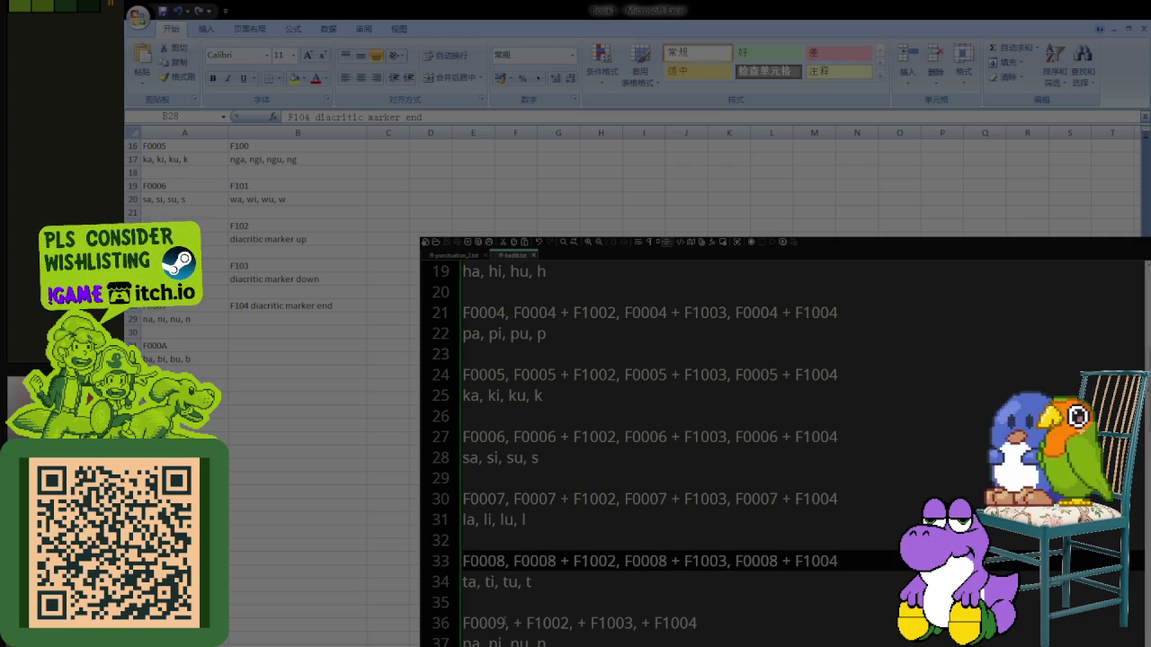
Step: Insert F0009 before + F1002, + F1003 and + F1004 on line 36
{"action": "left_click", "coordinate": [505, 622]}
{"action": "double_click", "coordinate": [498, 622]}
{"action": "key", "text": "ctrl+c"}
{"action": "left_click", "coordinate": [514, 622]}
{"action": "key", "text": "ctrl+v"}
{"action": "left_click", "coordinate": [626, 622]}
{"action": "key", "text": "ctrl+v"}
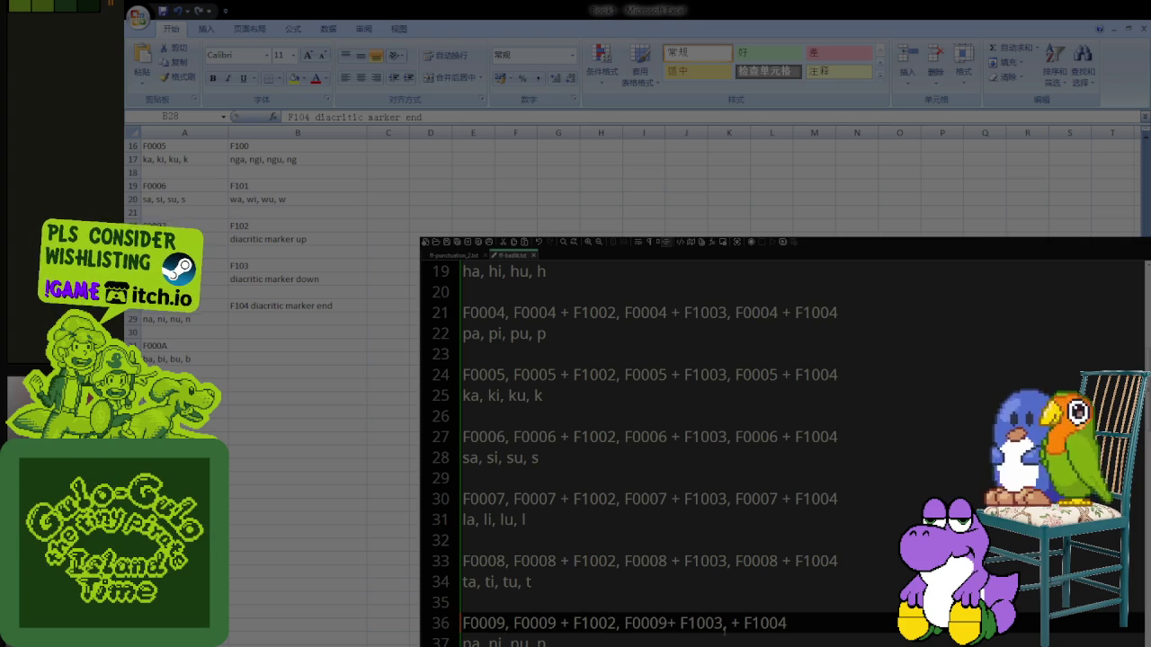
{"action": "left_click", "coordinate": [737, 623]}
{"action": "key", "text": "ctrl+v"}
Step: Insert F000A before + F1002, + F1003 and + F1004 on line 39
{"action": "scroll", "coordinate": [629, 539], "scroll_direction": "down", "scroll_amount": 2}
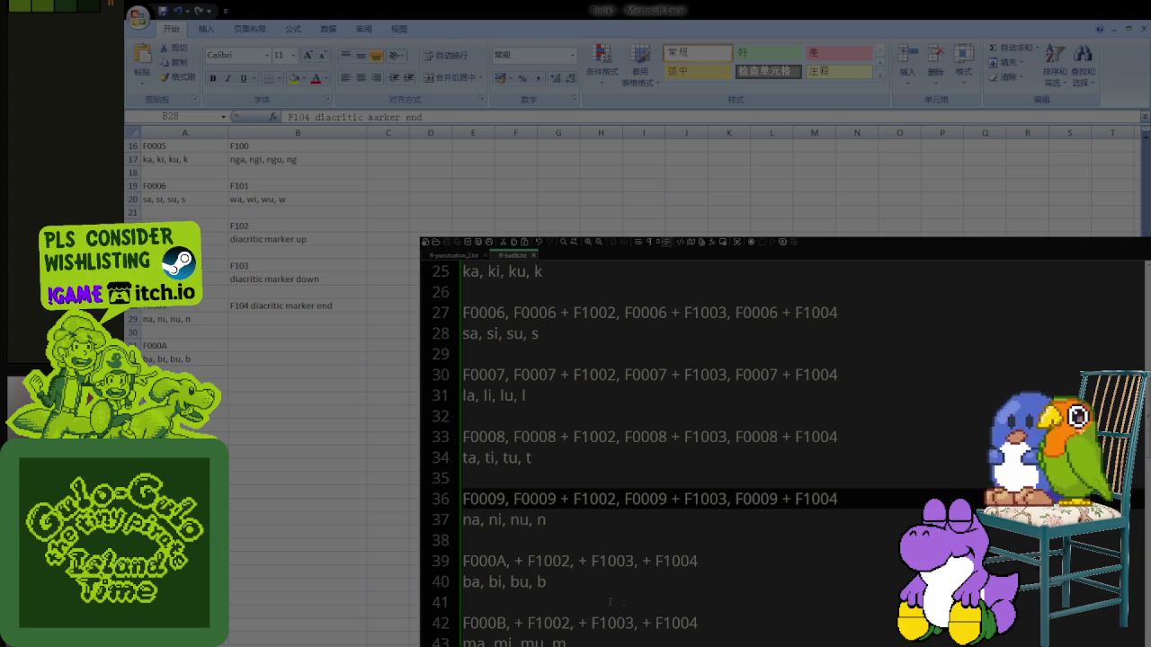
{"action": "left_click", "coordinate": [509, 561]}
{"action": "double_click", "coordinate": [505, 561]}
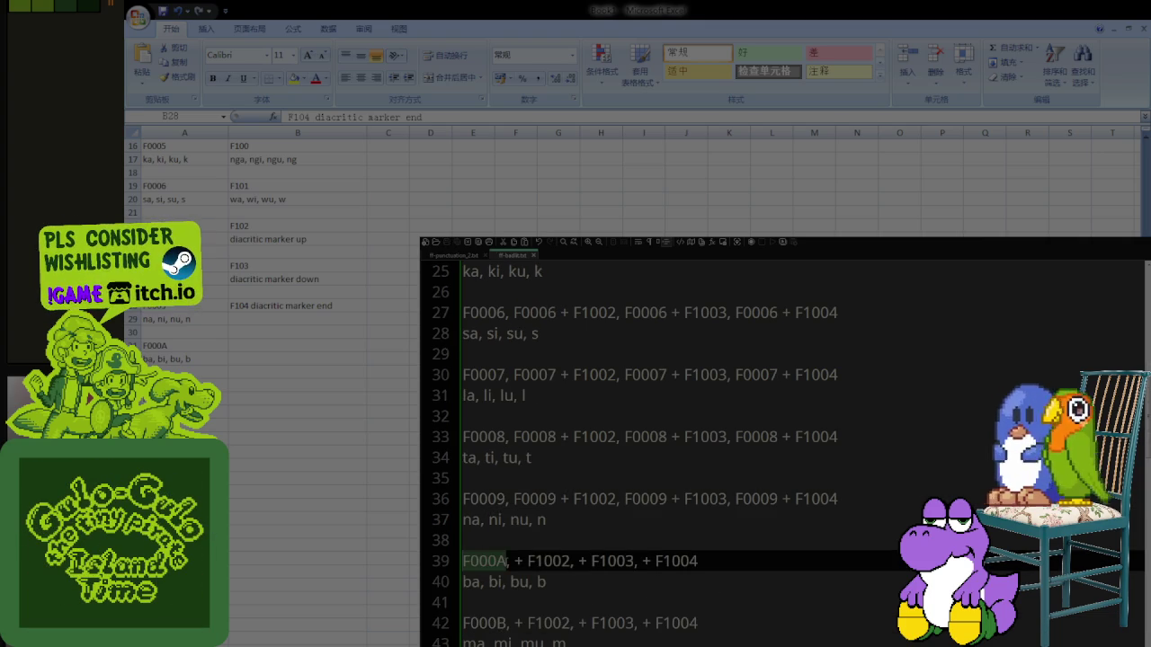
{"action": "key", "text": "ctrl+c"}
{"action": "left_click", "coordinate": [513, 561]}
{"action": "key", "text": "ctrl+v"}
{"action": "left_click", "coordinate": [627, 561]}
{"action": "key", "text": "ctrl+v"}
{"action": "left_click", "coordinate": [737, 561]}
{"action": "key", "text": "ctrl+v"}
Step: Insert F000B before + F1002, + F1003 and + F1004 on line 42
{"action": "left_click", "coordinate": [508, 622]}
{"action": "key", "text": "ctrl+shift+Left"}
{"action": "key", "text": "ctrl+c"}
{"action": "left_click", "coordinate": [515, 622]}
{"action": "key", "text": "ctrl+v"}
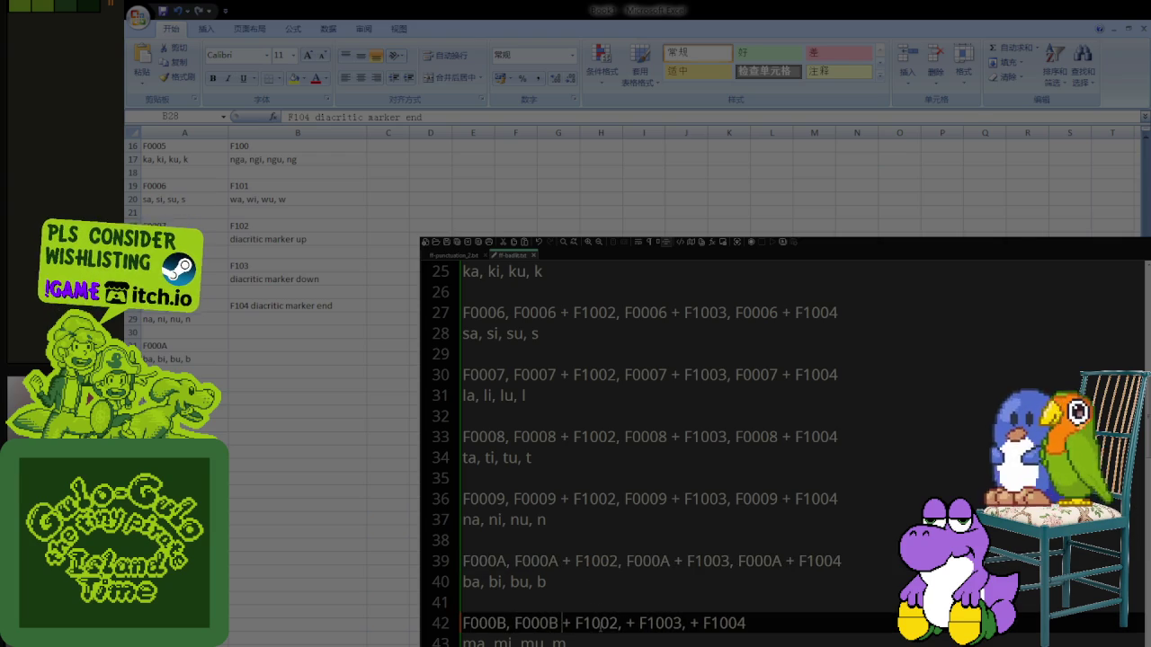
{"action": "left_click", "coordinate": [626, 623]}
{"action": "key", "text": "ctrl+v"}
{"action": "left_click", "coordinate": [747, 622]}
{"action": "key", "text": "ctrl+v"}
Step: Add a comma after F000C and insert F000C into its F1002, F1003, F1004 combinations
{"action": "scroll", "coordinate": [627, 612], "scroll_direction": "down", "scroll_amount": 2}
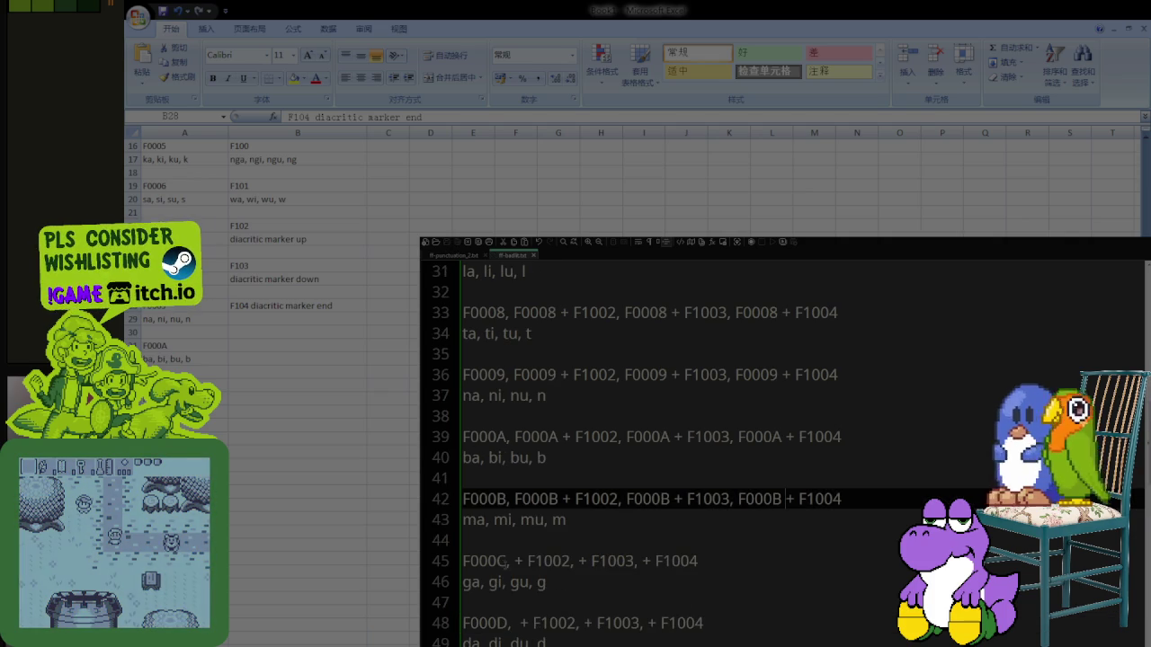
{"action": "left_click", "coordinate": [509, 561]}
{"action": "double_click", "coordinate": [509, 561]}
{"action": "key", "text": "ctrl+c"}
{"action": "key", "text": "Right"}
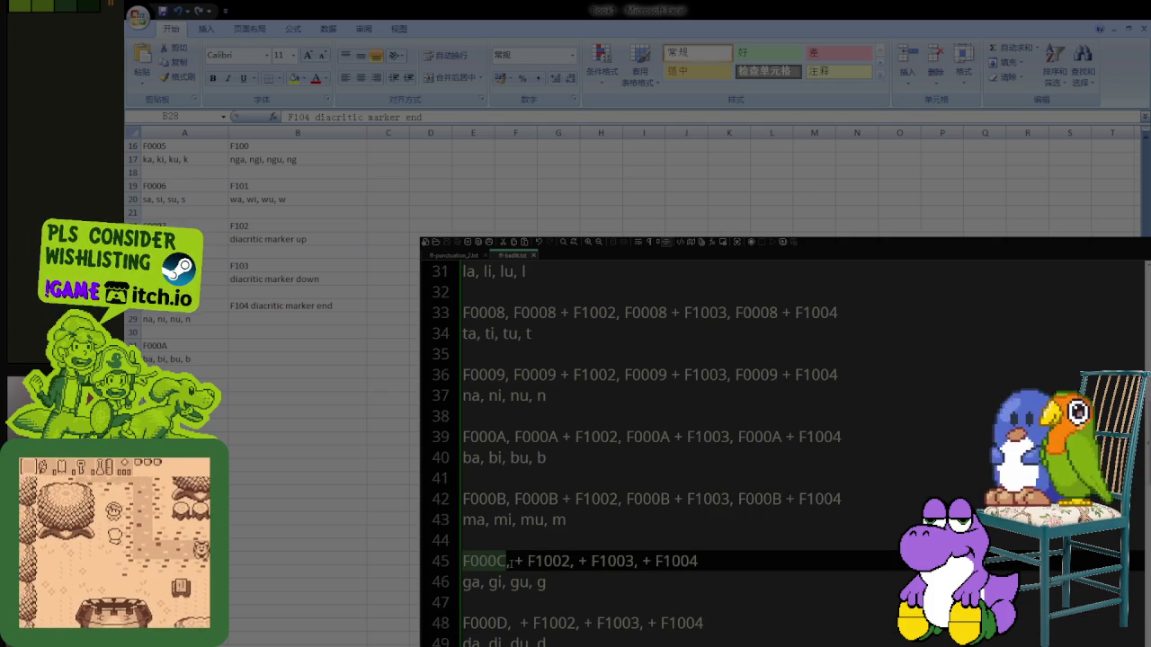
{"action": "type", "text": ","}
{"action": "key", "text": "ctrl+v"}
{"action": "left_click", "coordinate": [627, 561]}
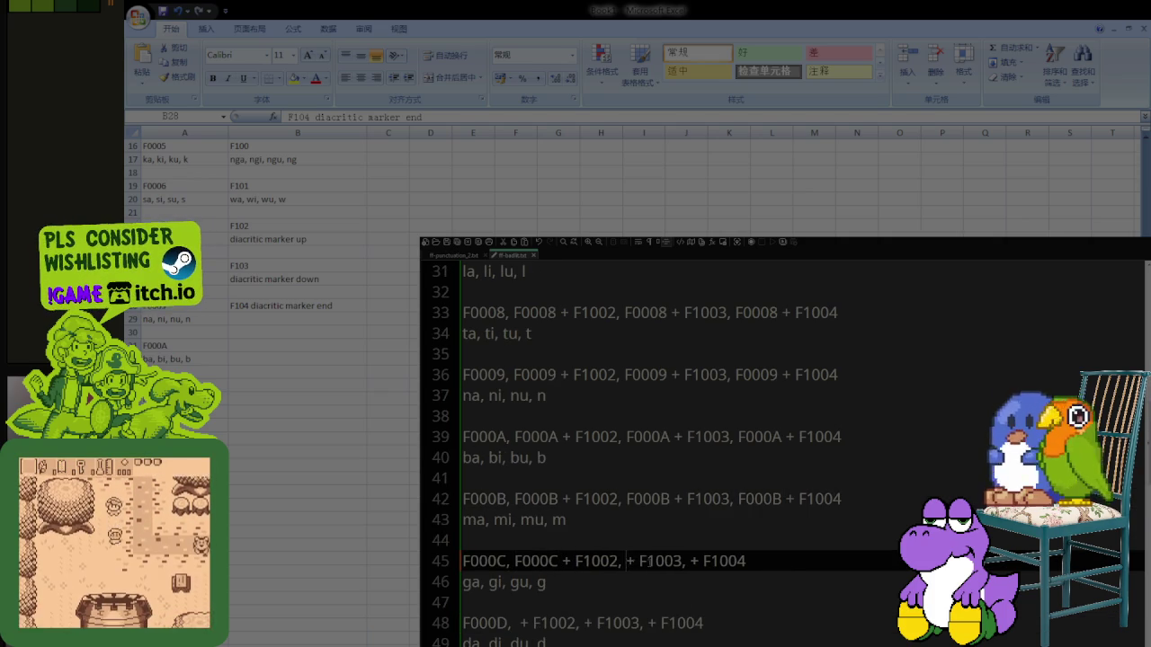
{"action": "key", "text": "ctrl+v"}
{"action": "left_click", "coordinate": [736, 561]}
{"action": "key", "text": "ctrl+v"}
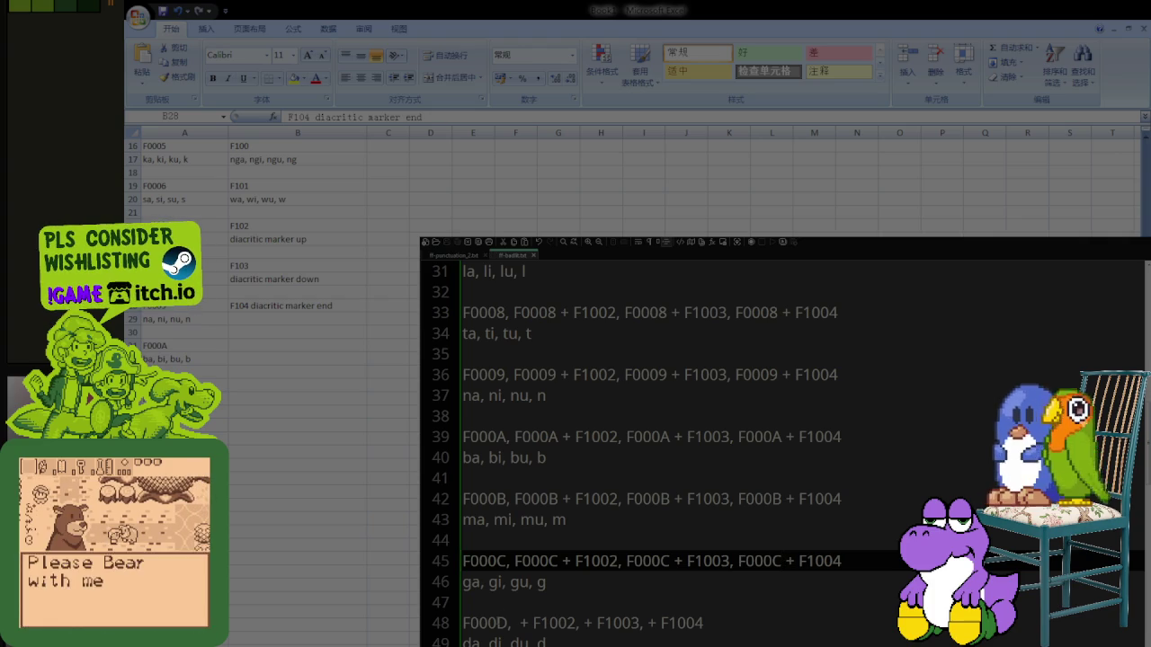
Step: Add a comma after F000D and insert F000D into its F1002 and F1004 combinations
{"action": "left_click", "coordinate": [509, 623]}
{"action": "double_click", "coordinate": [505, 623]}
{"action": "key", "text": "ctrl+c"}
{"action": "key", "text": "Right"}
{"action": "type", "text": ","}
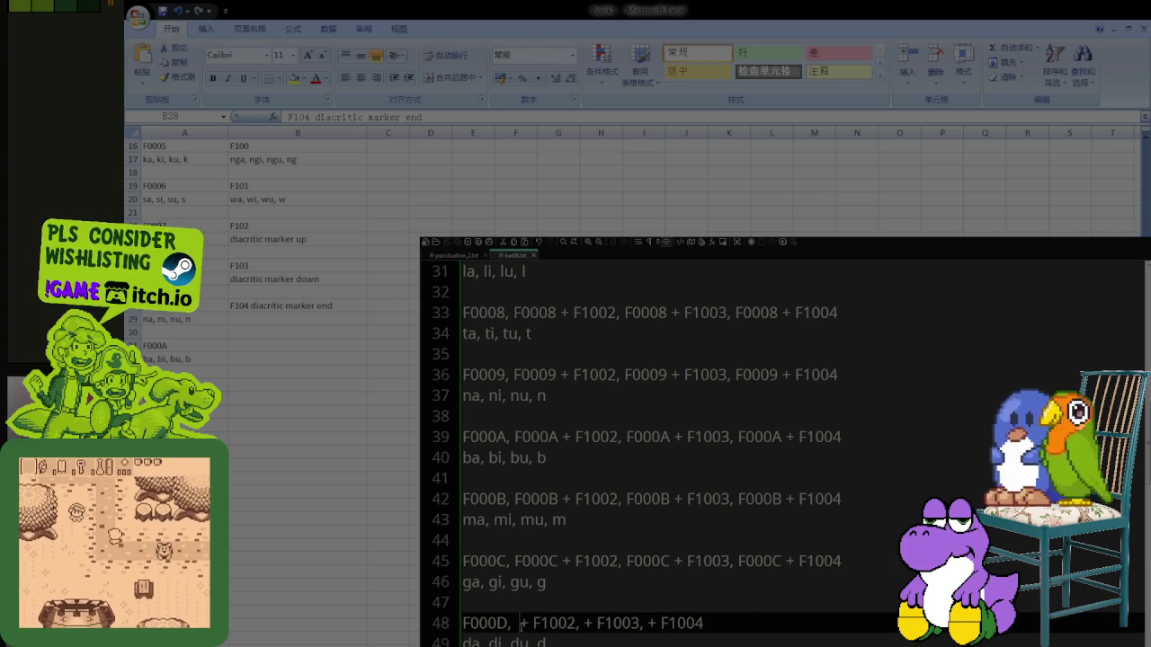
{"action": "key", "text": "ctrl+v"}
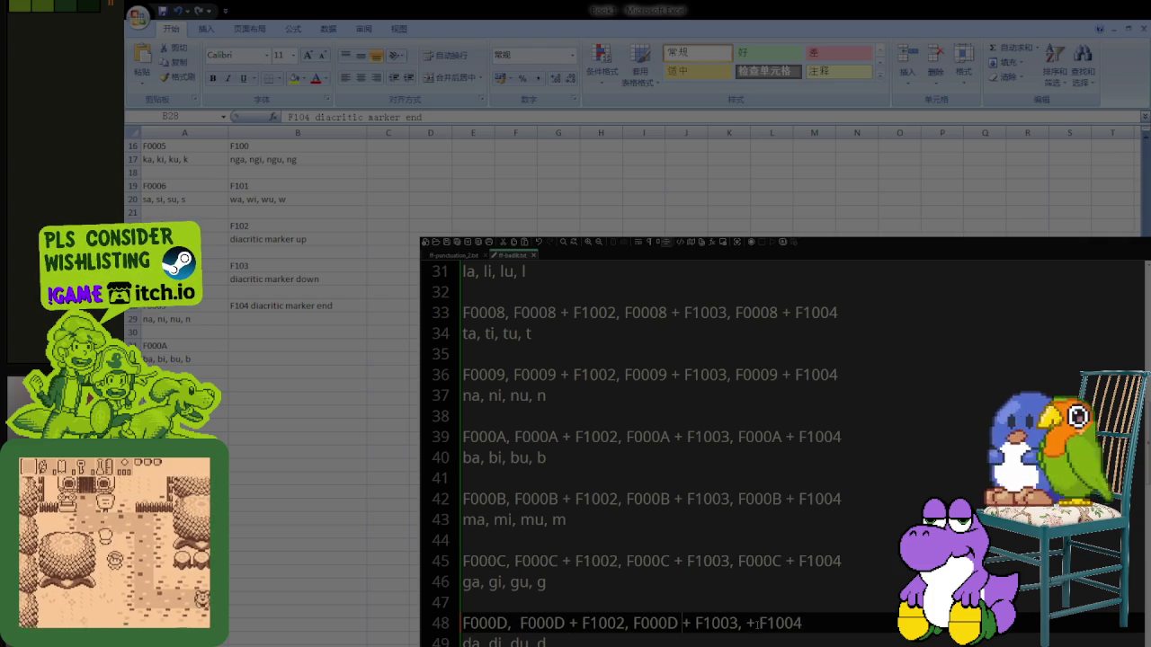
{"action": "left_click", "coordinate": [749, 632]}
{"action": "type", "text": "F000D"}
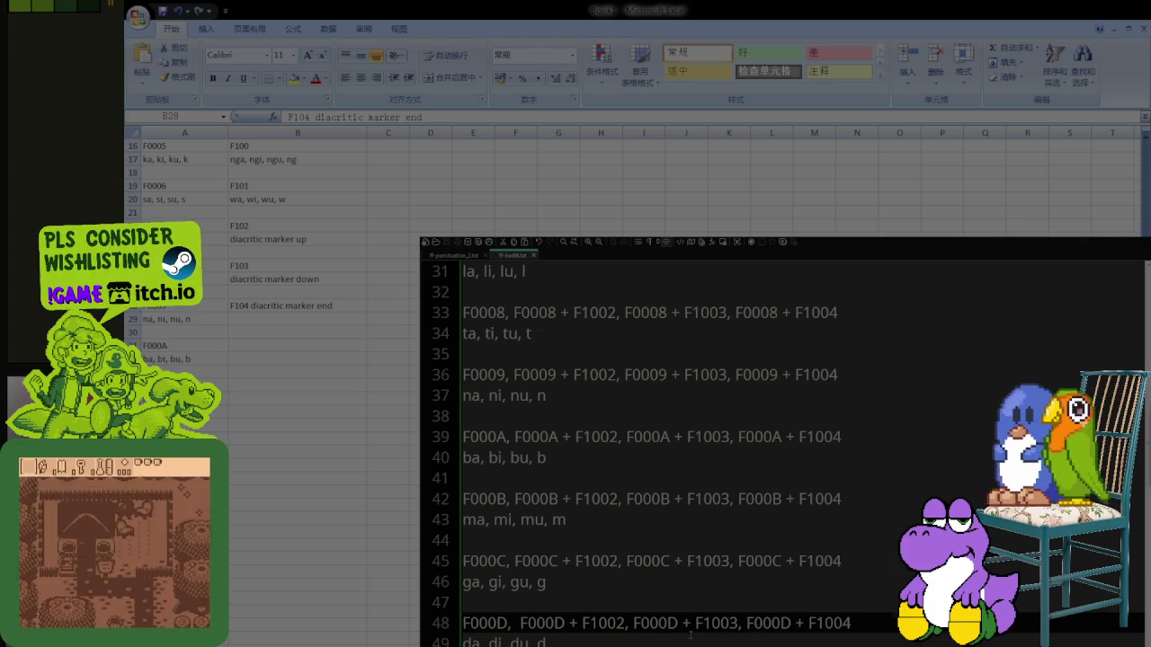
Step: Add a comma and paste a code after F000E on line 51
{"action": "scroll", "coordinate": [750, 632], "scroll_direction": "down", "scroll_amount": 2}
{"action": "left_click", "coordinate": [507, 560]}
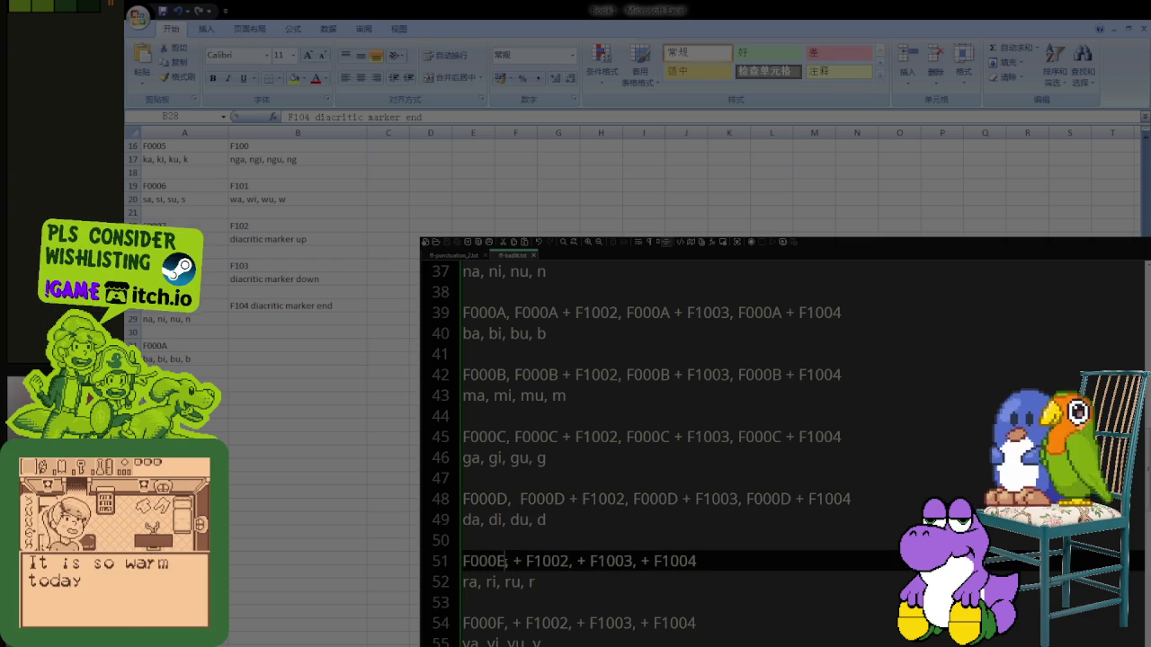
{"action": "type", "text": ","}
{"action": "key", "text": "ctrl+v"}
{"action": "left_click", "coordinate": [621, 561]}
{"action": "key", "text": "ctrl+v"}
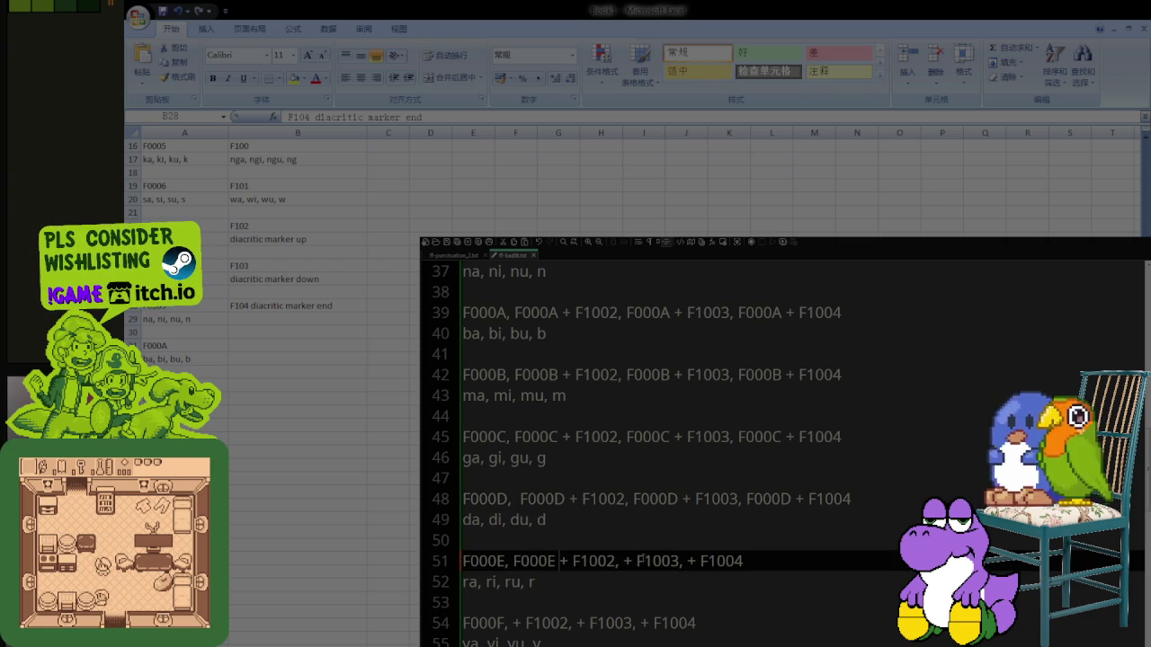
Step: Append F0007 + F1002 to the header example at the top of the file
{"action": "scroll", "coordinate": [737, 539], "scroll_direction": "up", "scroll_amount": 2}
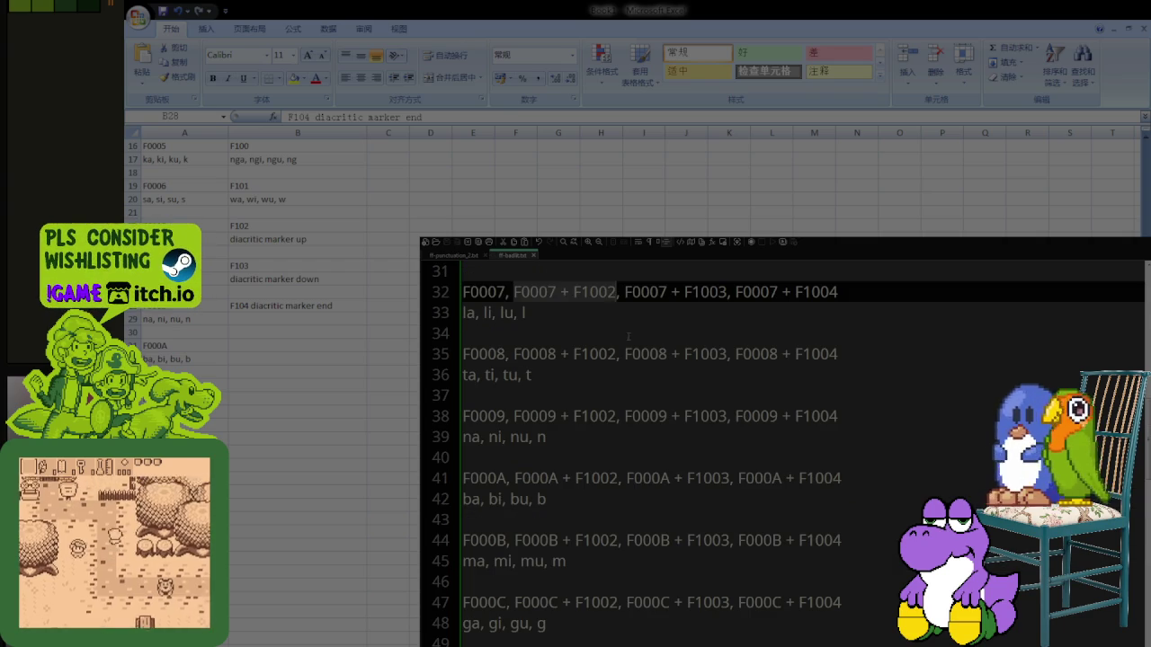
{"action": "scroll", "coordinate": [720, 405], "scroll_direction": "up", "scroll_amount": 8}
{"action": "scroll", "coordinate": [703, 321], "scroll_direction": "up", "scroll_amount": 2}
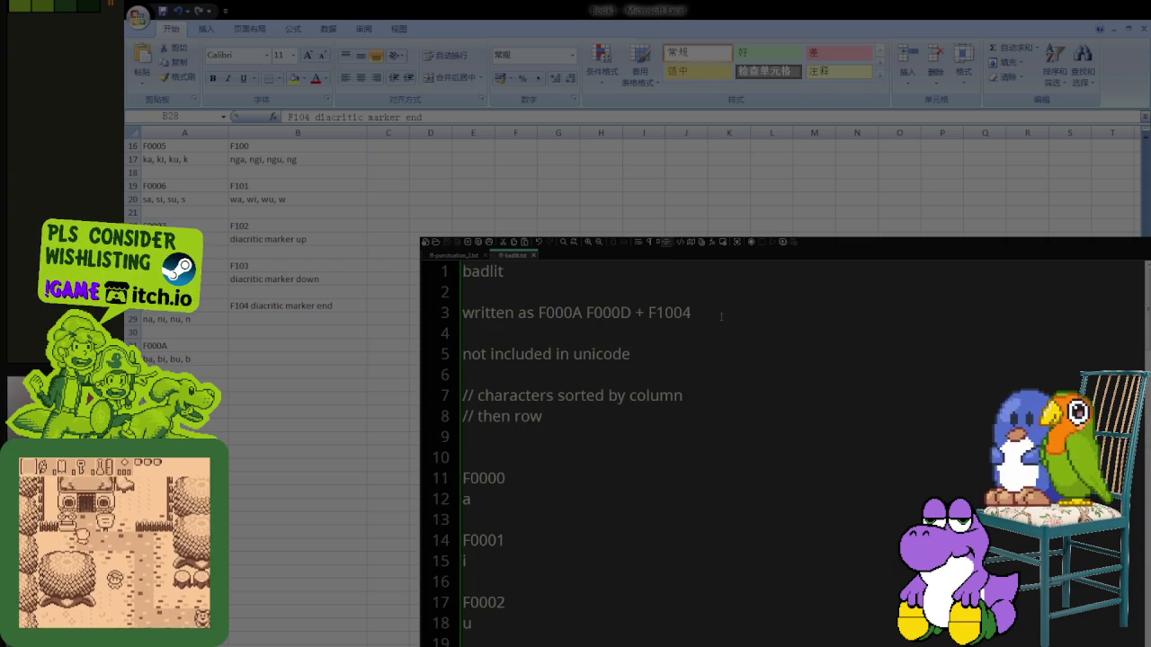
{"action": "left_click", "coordinate": [703, 321]}
{"action": "type", "text": "F0007 + F1002"}
Step: Copy the F0008 + F1004 combination from line 35 for the header example
{"action": "scroll", "coordinate": [710, 357], "scroll_direction": "down", "scroll_amount": 4}
{"action": "scroll", "coordinate": [639, 457], "scroll_direction": "down", "scroll_amount": 3}
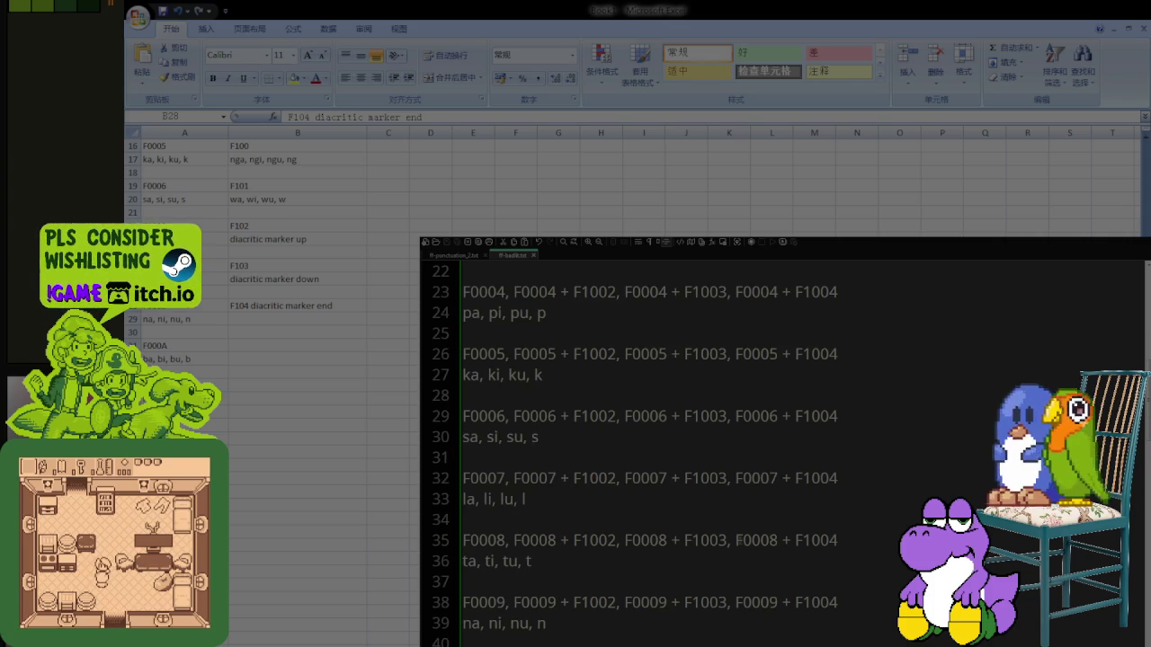
{"action": "left_click_drag", "start_coordinate": [736, 540], "coordinate": [838, 540]}
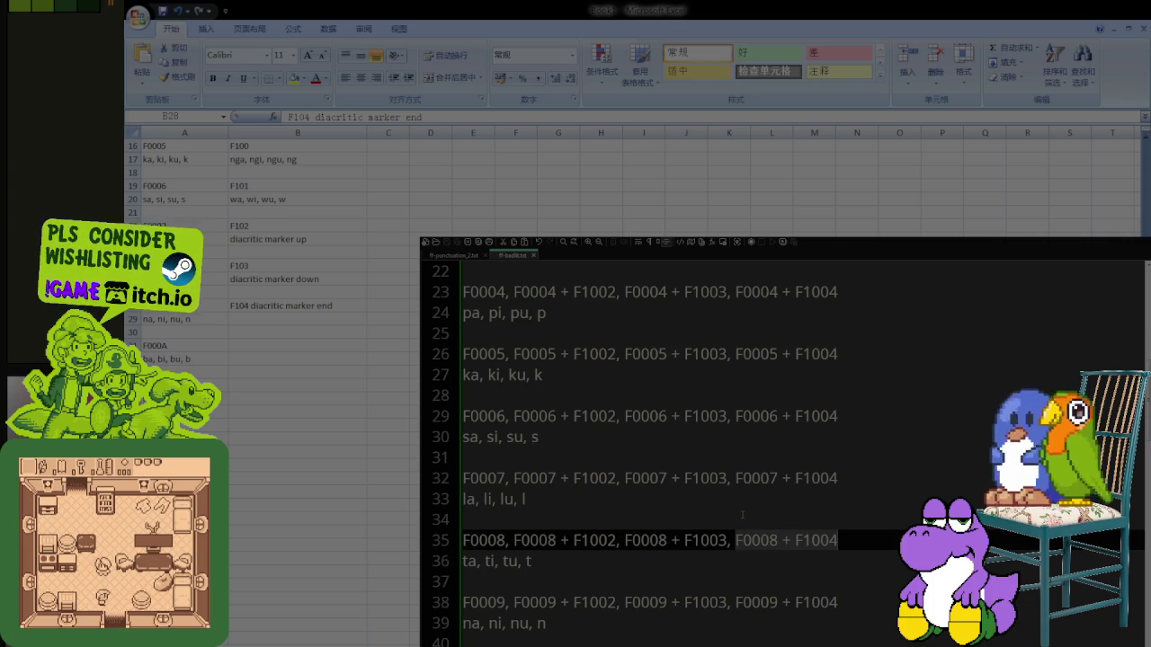
{"action": "key", "text": "ctrl+c"}
{"action": "scroll", "coordinate": [740, 513], "scroll_direction": "up", "scroll_amount": 7}
{"action": "left_click", "coordinate": [812, 314]}
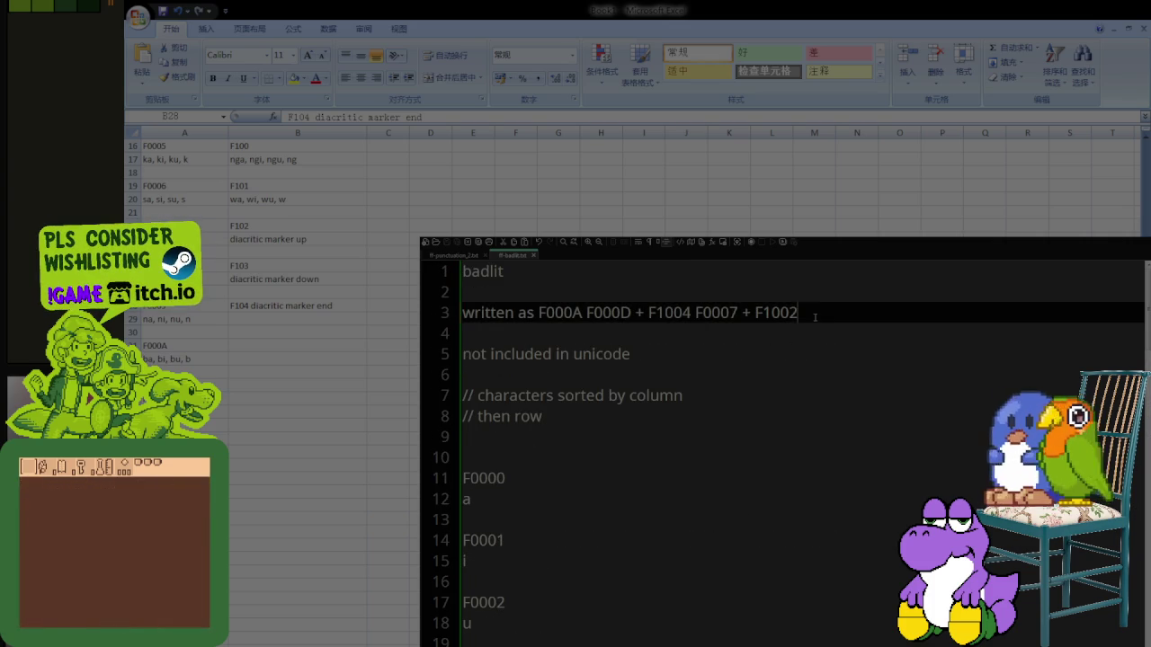
Step: Paste F0008 + F1004 into the header example and fix its commas and plus signs
{"action": "key", "text": "ctrl+v"}
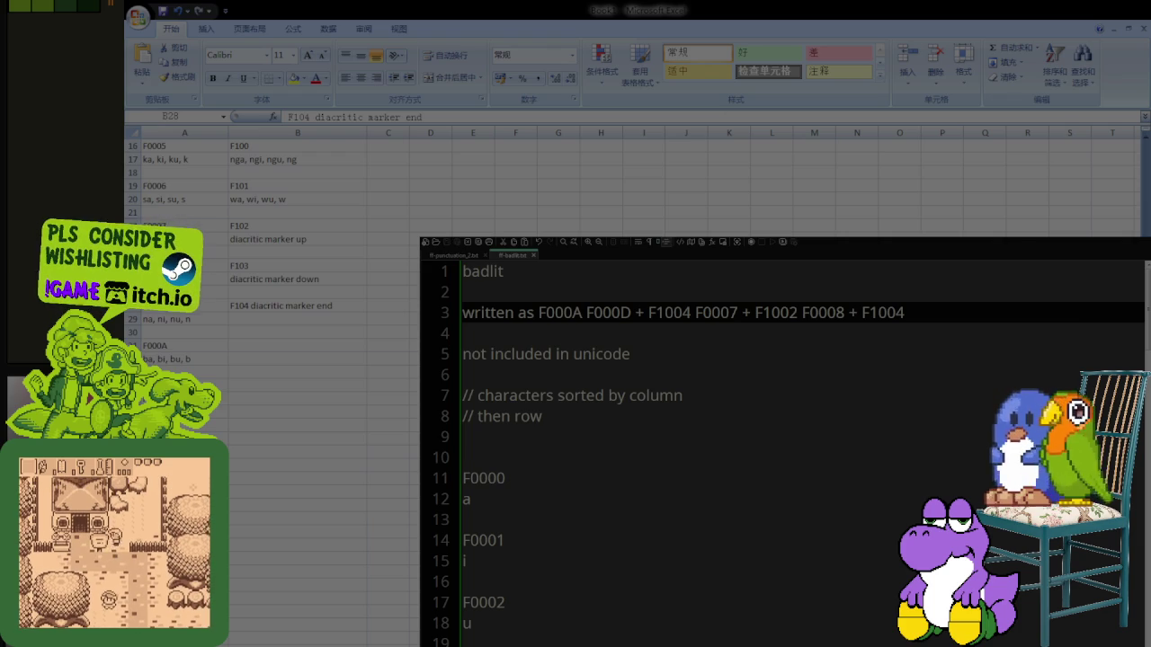
{"action": "left_click", "coordinate": [641, 313]}
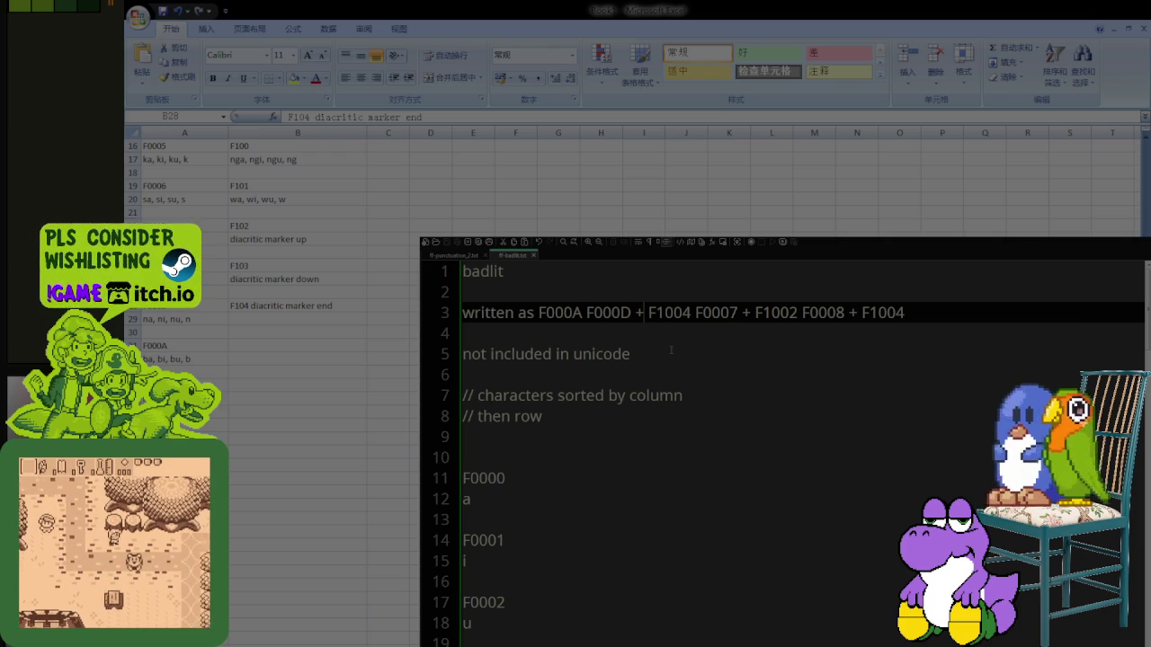
{"action": "key", "text": "BackSpace"}
{"action": "key", "text": "BackSpace"}
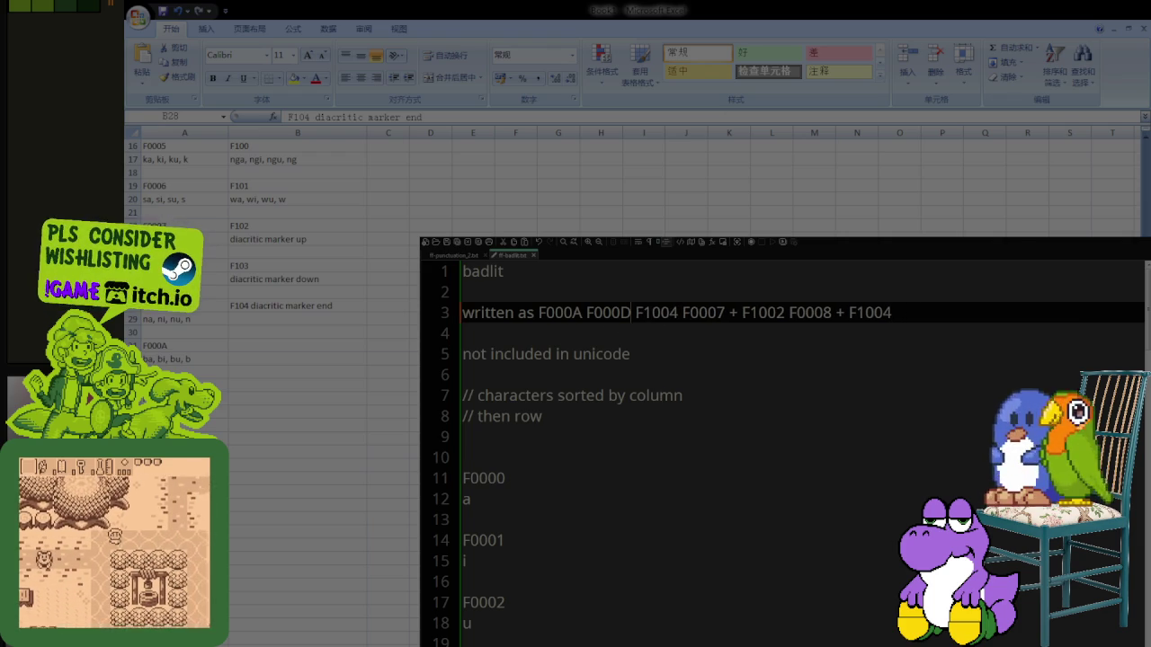
{"action": "type", "text": "+ "}
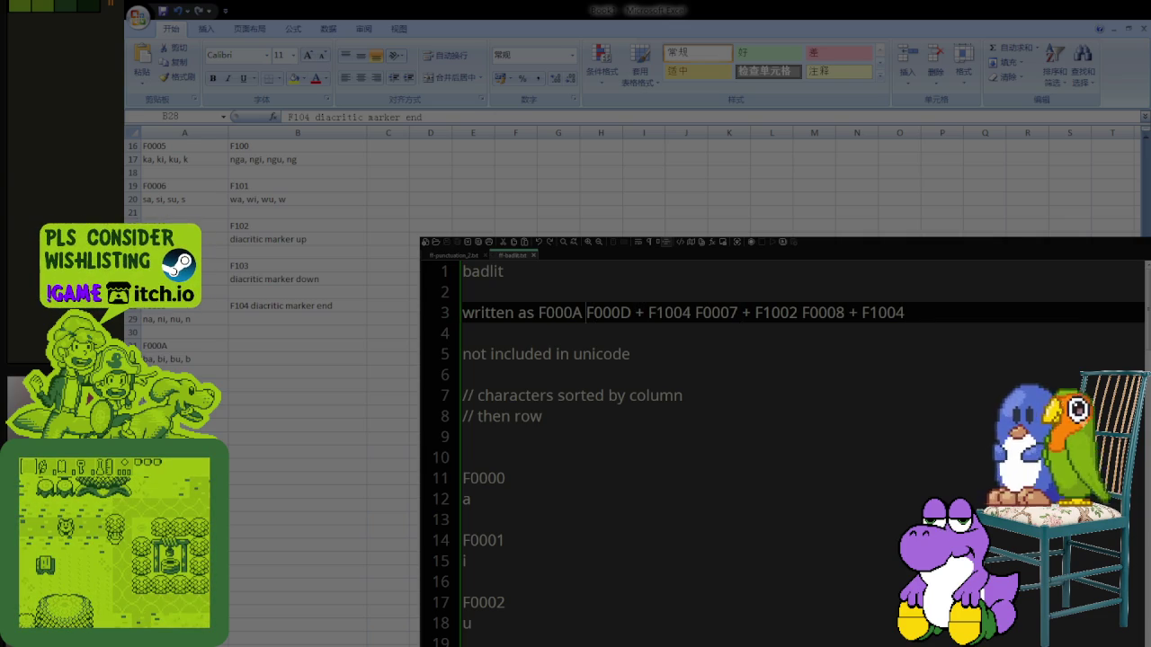
{"action": "type", "text": ","}
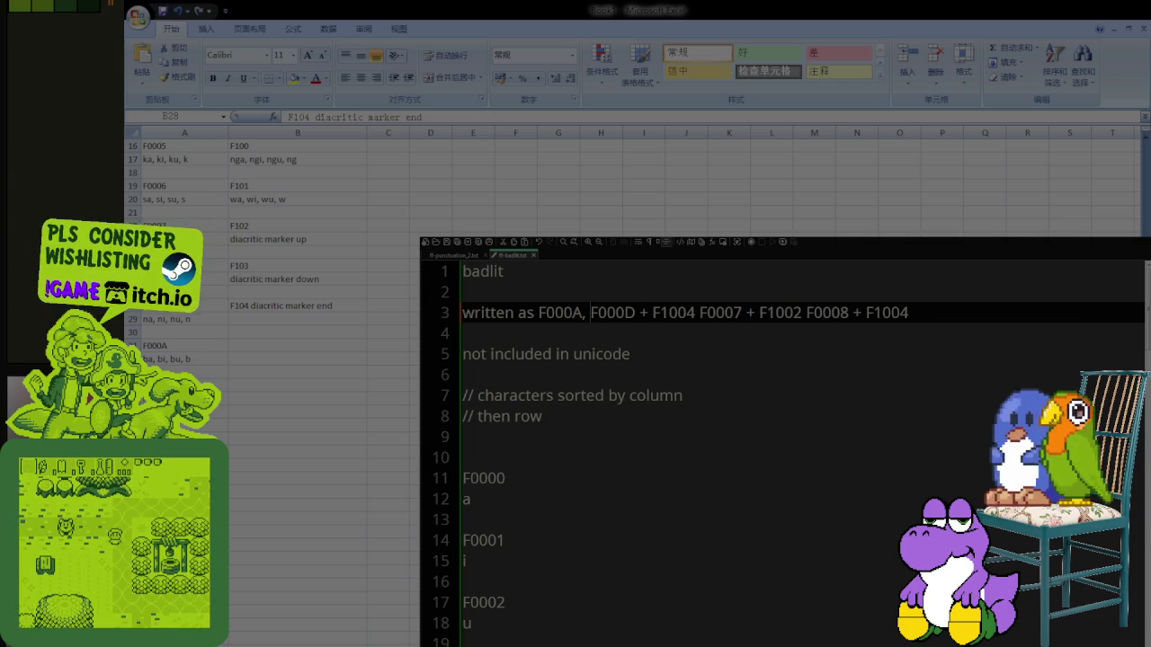
{"action": "key", "text": "Right"}
{"action": "key", "text": "Right"}
{"action": "key", "text": "Right"}
{"action": "type", "text": ","}
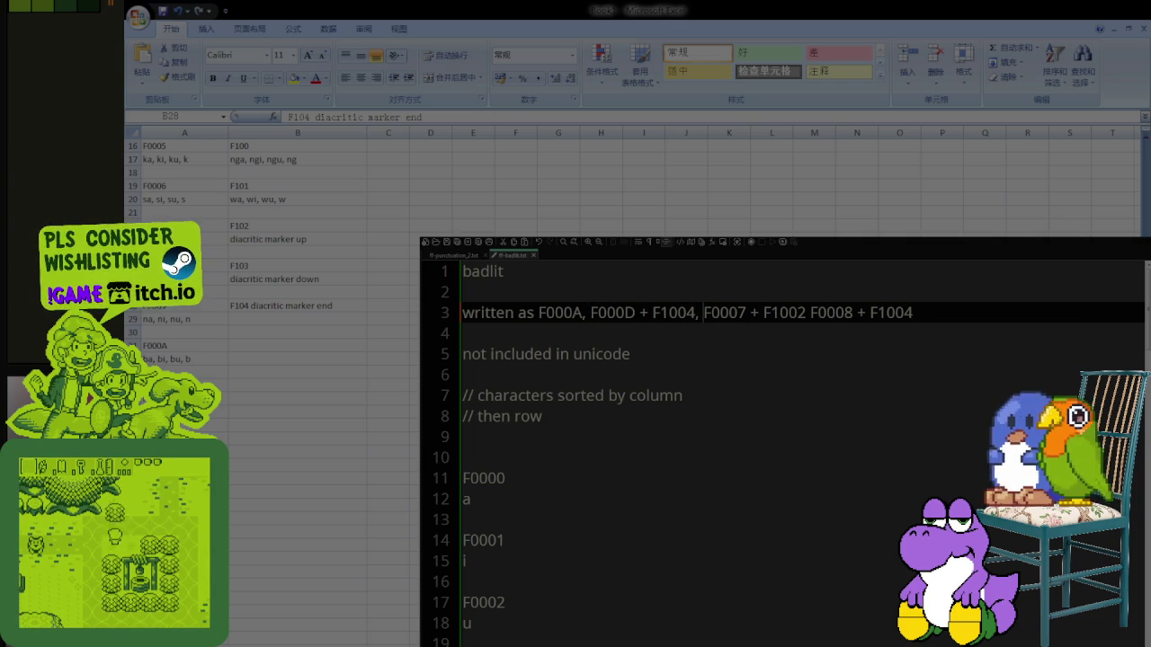
{"action": "key", "text": "Right"}
{"action": "key", "text": "Right"}
{"action": "key", "text": "Right"}
{"action": "key", "text": "Right"}
{"action": "key", "text": "Right"}
{"action": "key", "text": "Right"}
{"action": "type", "text": ","}
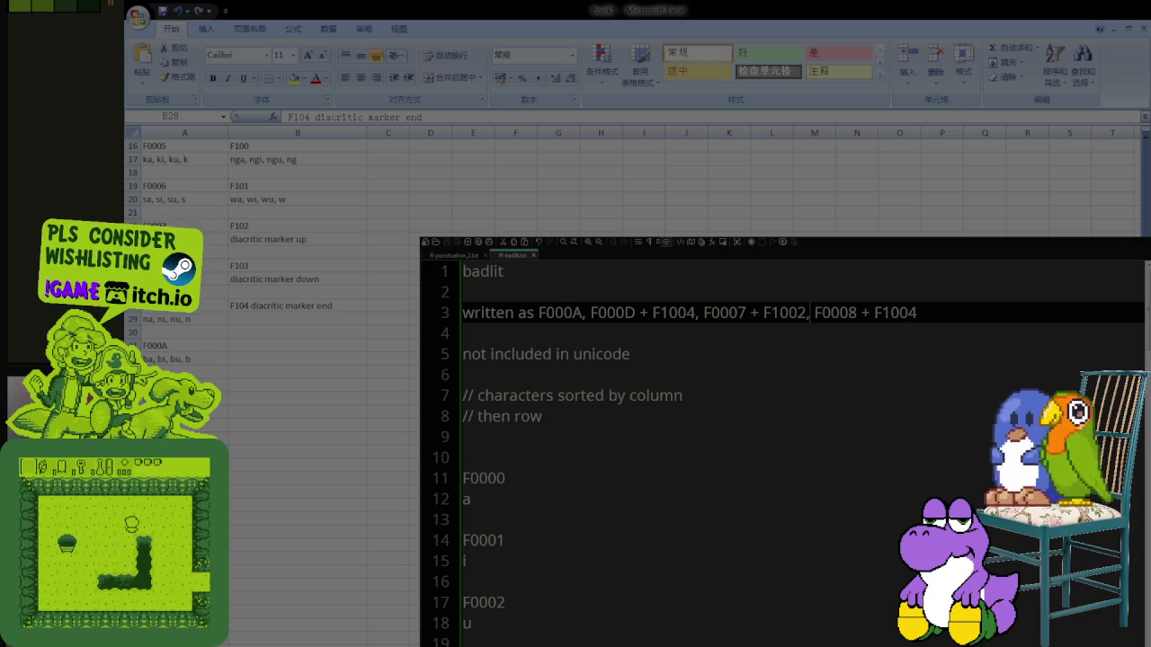
Step: Comment the header example with // and add the line '// without the commas or + signs'
{"action": "key", "text": "End"}
{"action": "key", "text": "Return"}
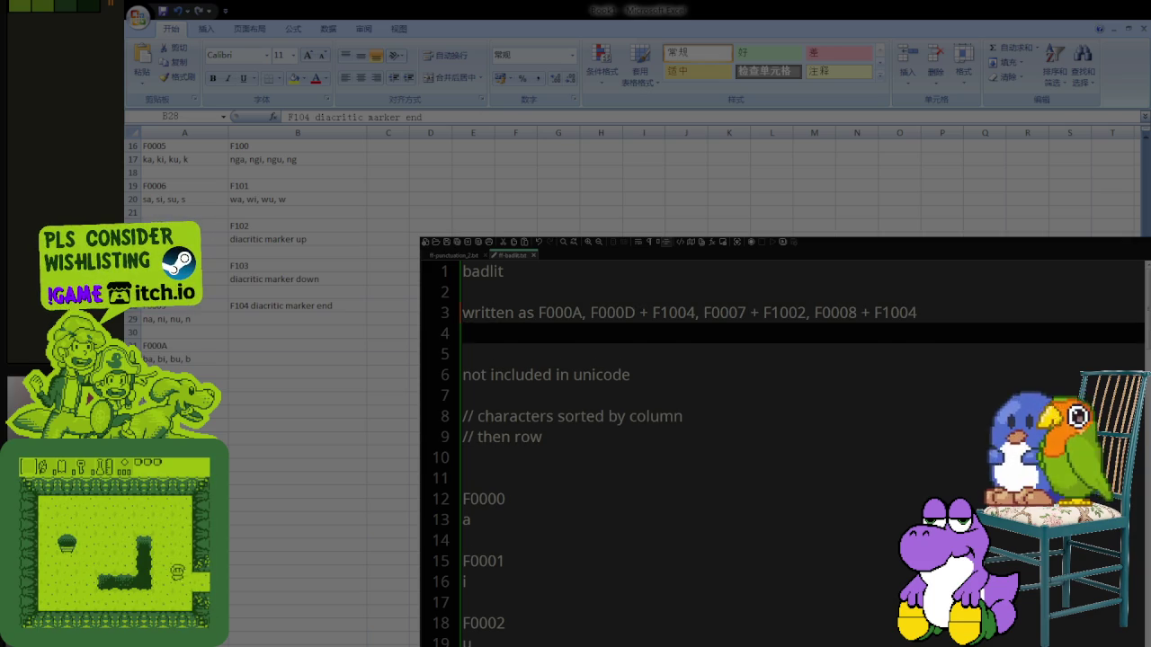
{"action": "key", "text": "Up"}
{"action": "type", "text": "//"}
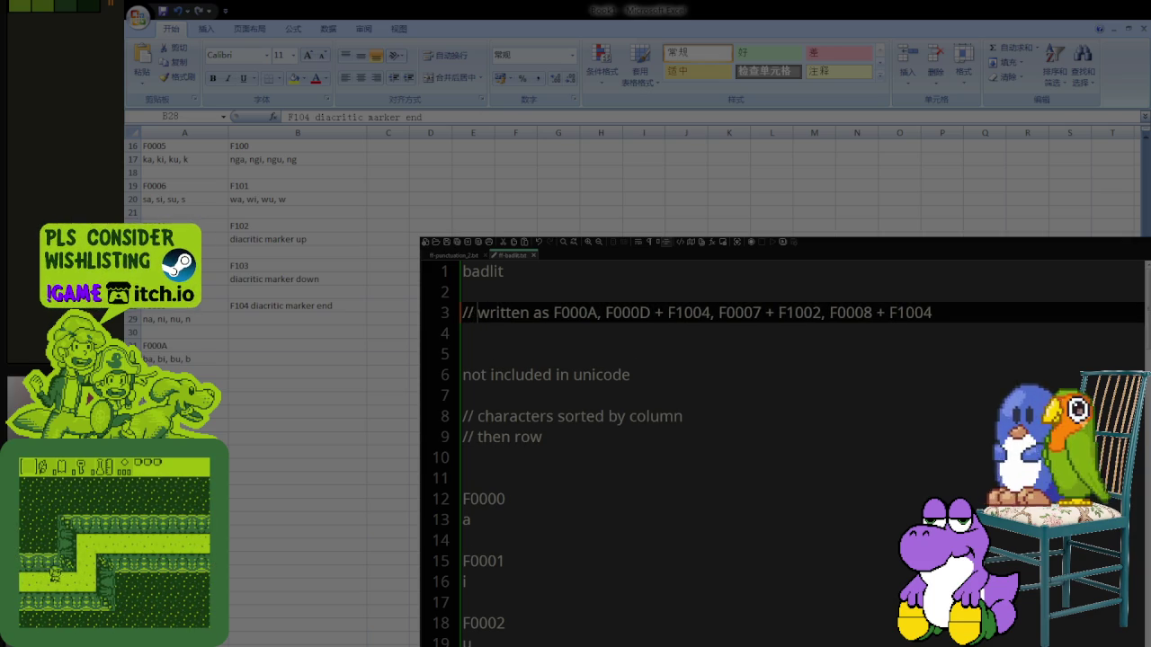
{"action": "key", "text": "Down"}
{"action": "type", "text": "// without the commas or"}
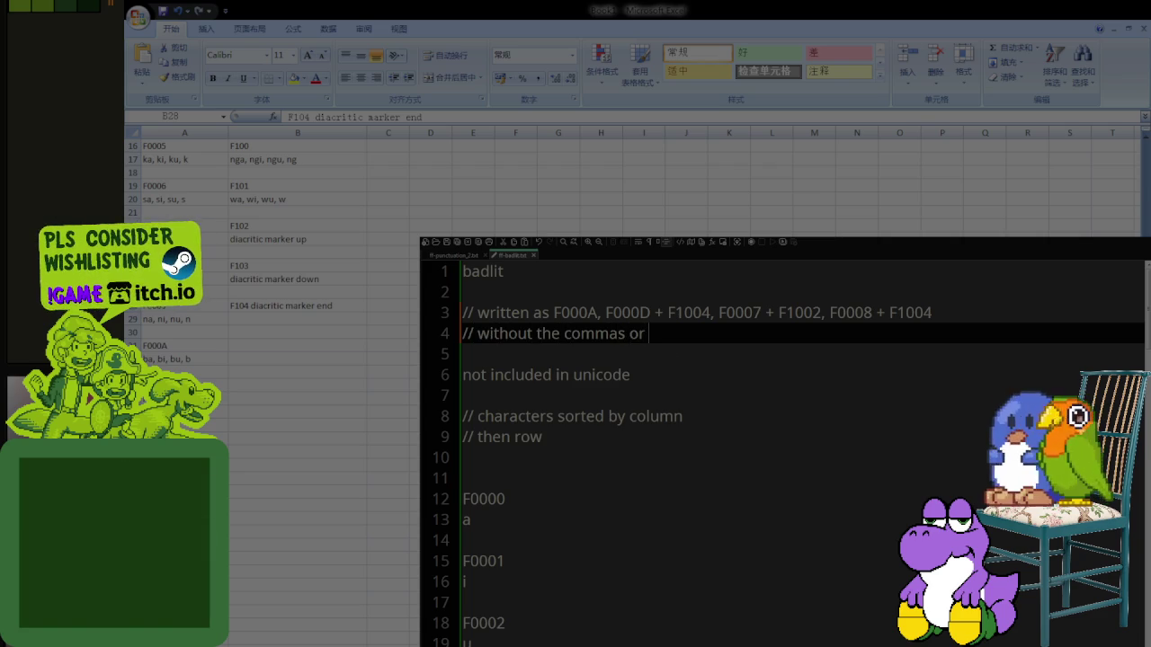
{"action": "type", "text": " + signs"}
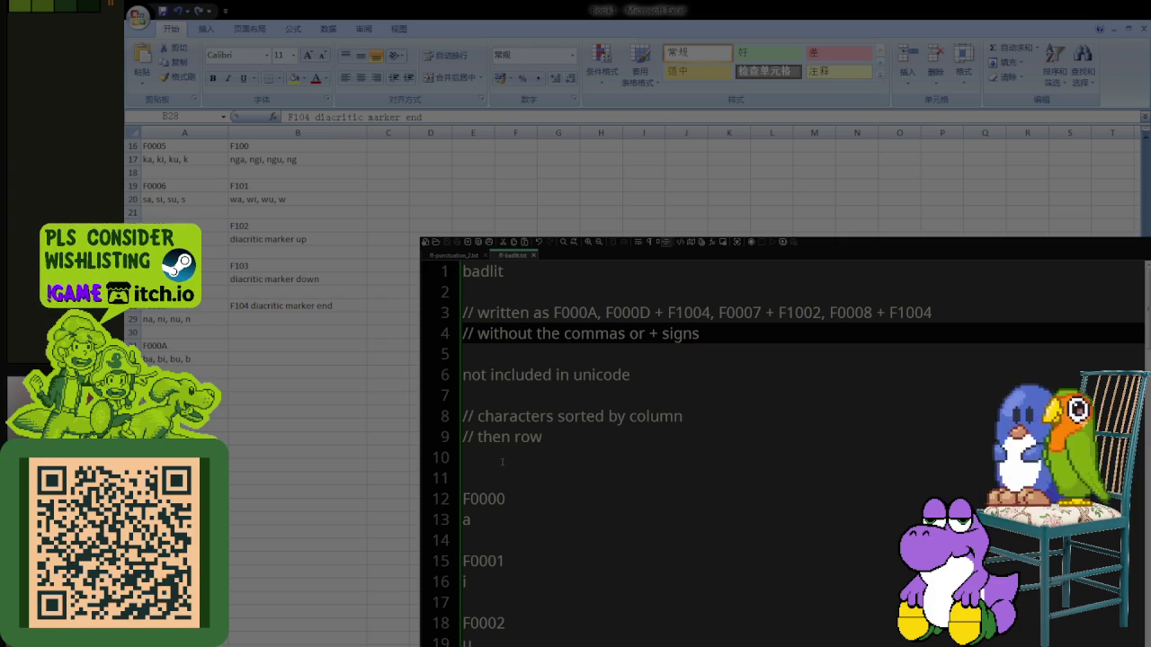
{"action": "scroll", "coordinate": [481, 464], "scroll_direction": "down", "scroll_amount": 2}
{"action": "scroll", "coordinate": [482, 464], "scroll_direction": "down", "scroll_amount": 1}
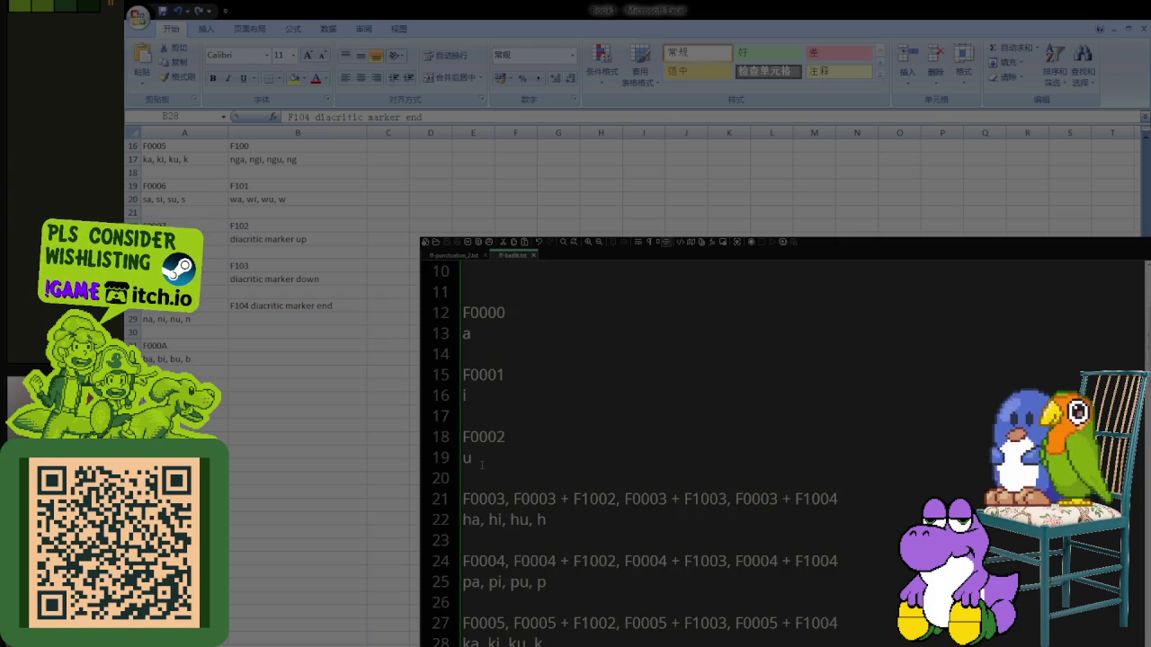
{"action": "scroll", "coordinate": [482, 464], "scroll_direction": "up", "scroll_amount": 3}
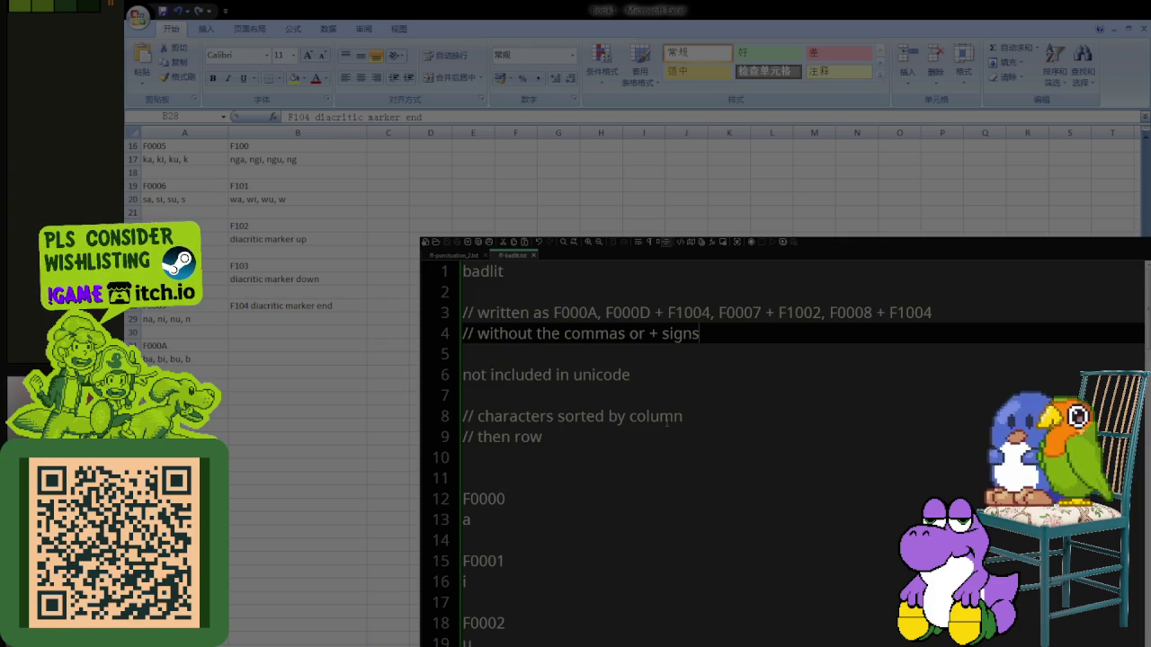
Step: Add 'top down' to the sorting comment on line 8
{"action": "left_click", "coordinate": [555, 416]}
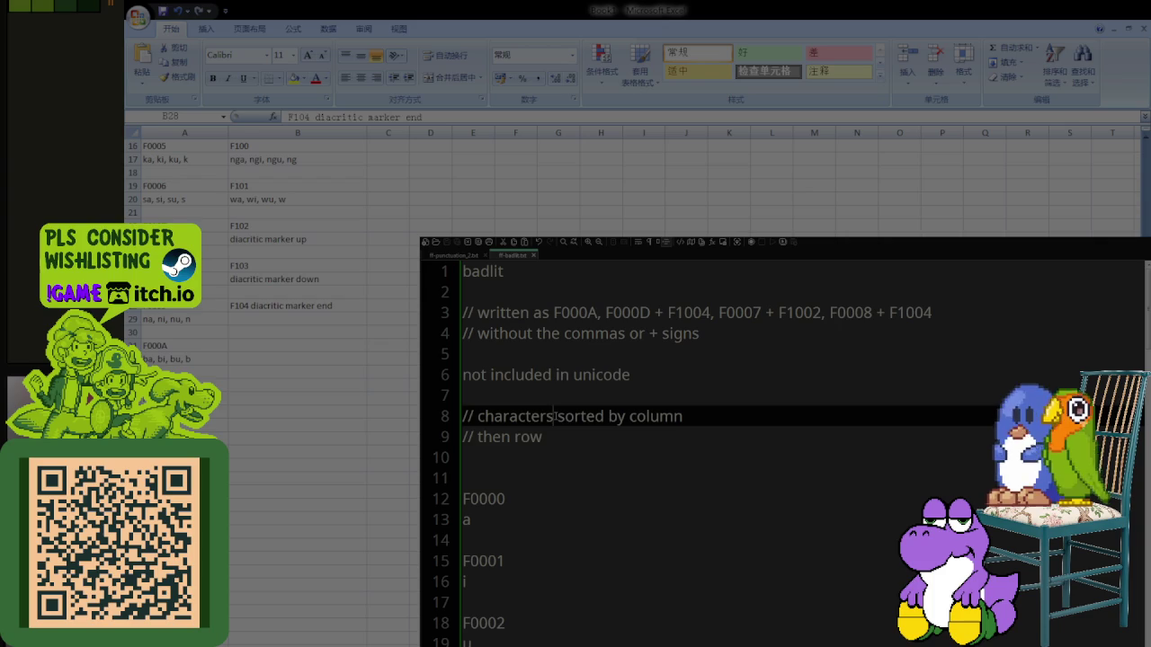
{"action": "type", "text": "top"}
{"action": "key", "text": "BackSpace"}
{"action": "key", "text": "BackSpace"}
{"action": "type", "text": "op down"}
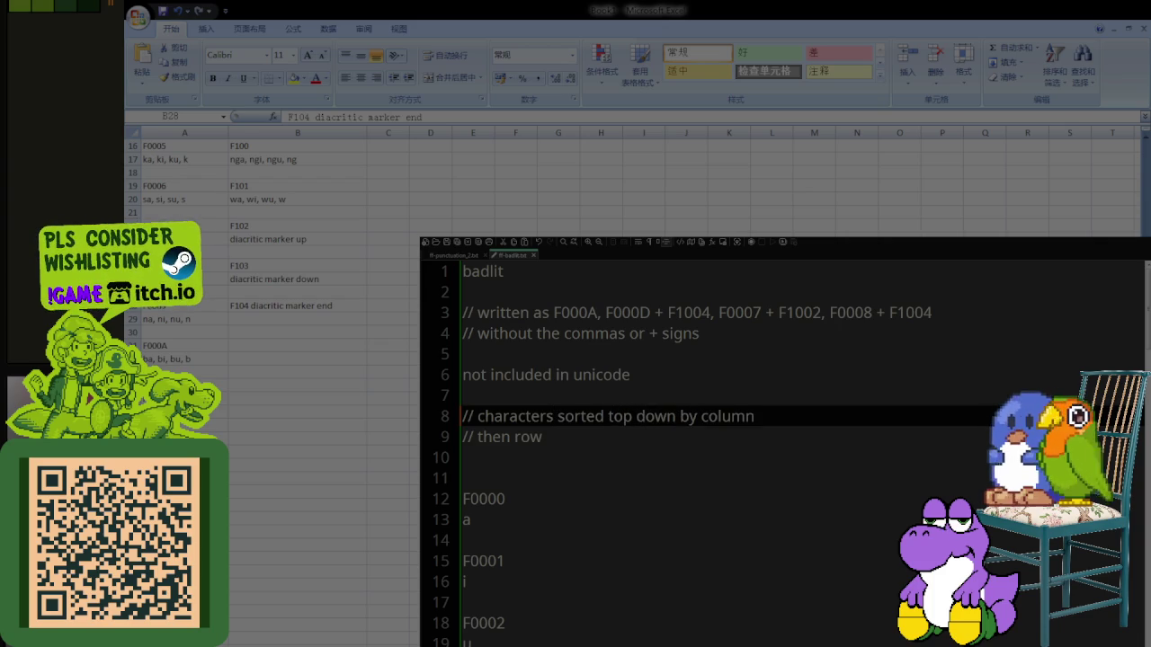
Step: Type '// used custom' on line 10, then delete it
{"action": "left_click", "coordinate": [554, 444]}
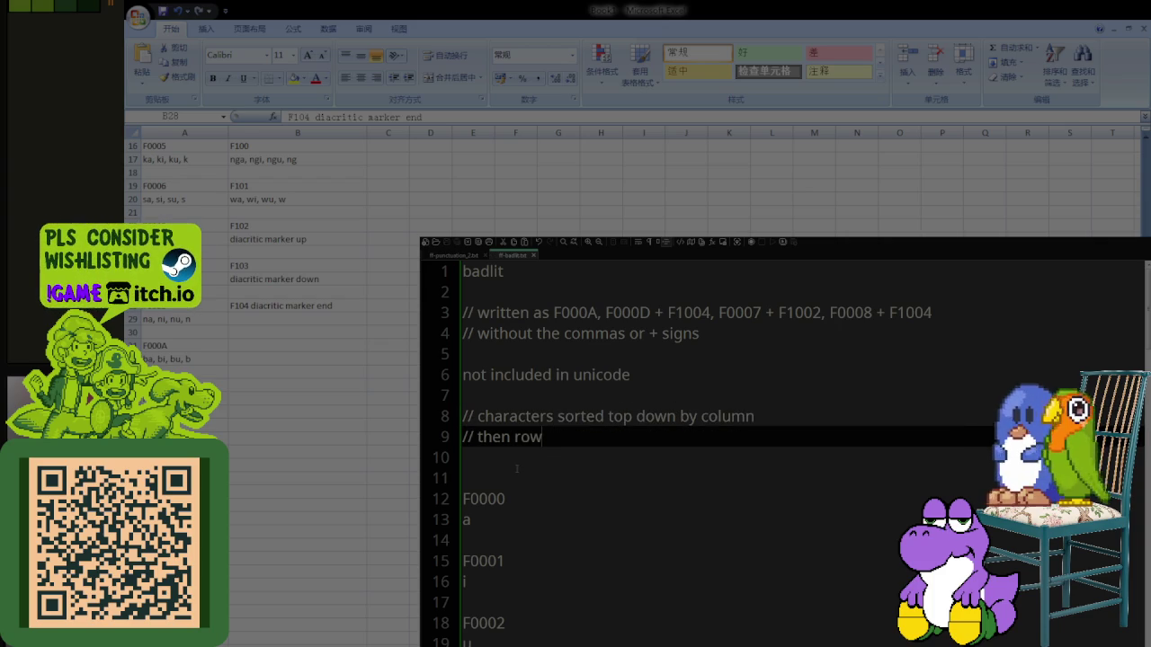
{"action": "left_click", "coordinate": [516, 470]}
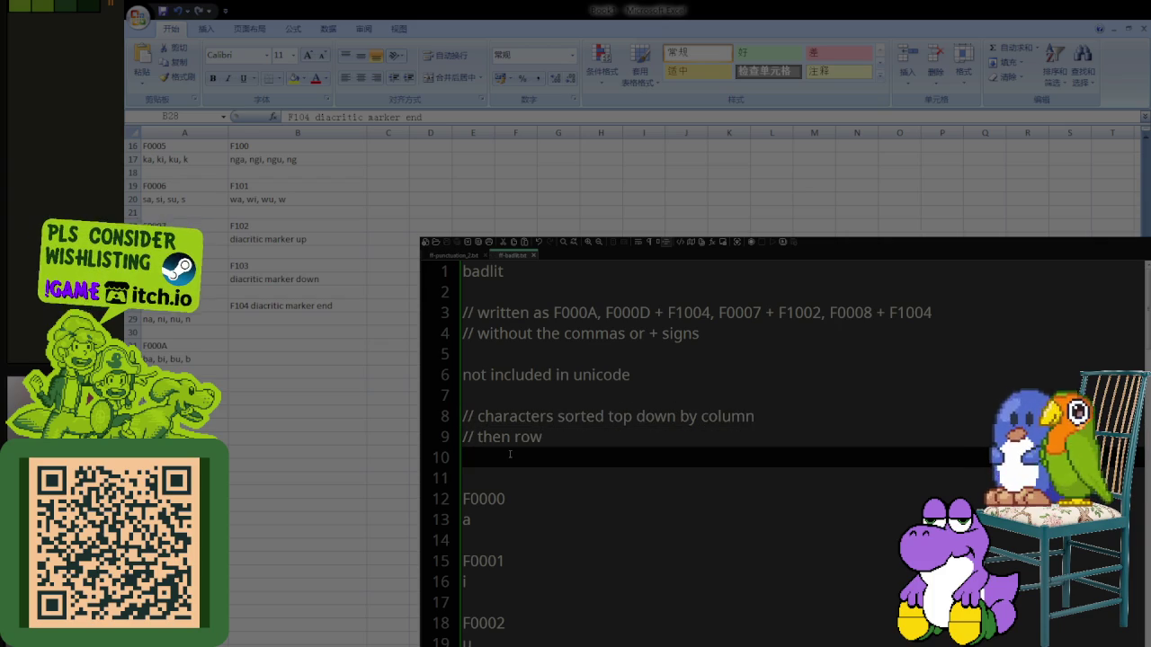
{"action": "type", "text": "// used "}
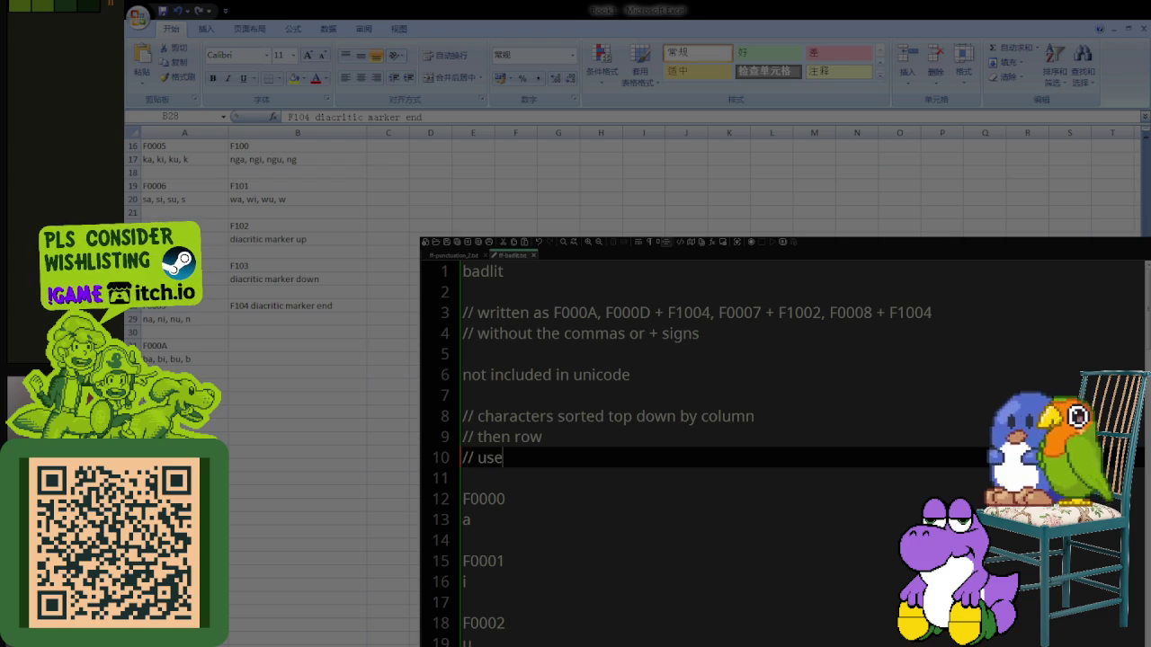
{"action": "type", "text": "custom"}
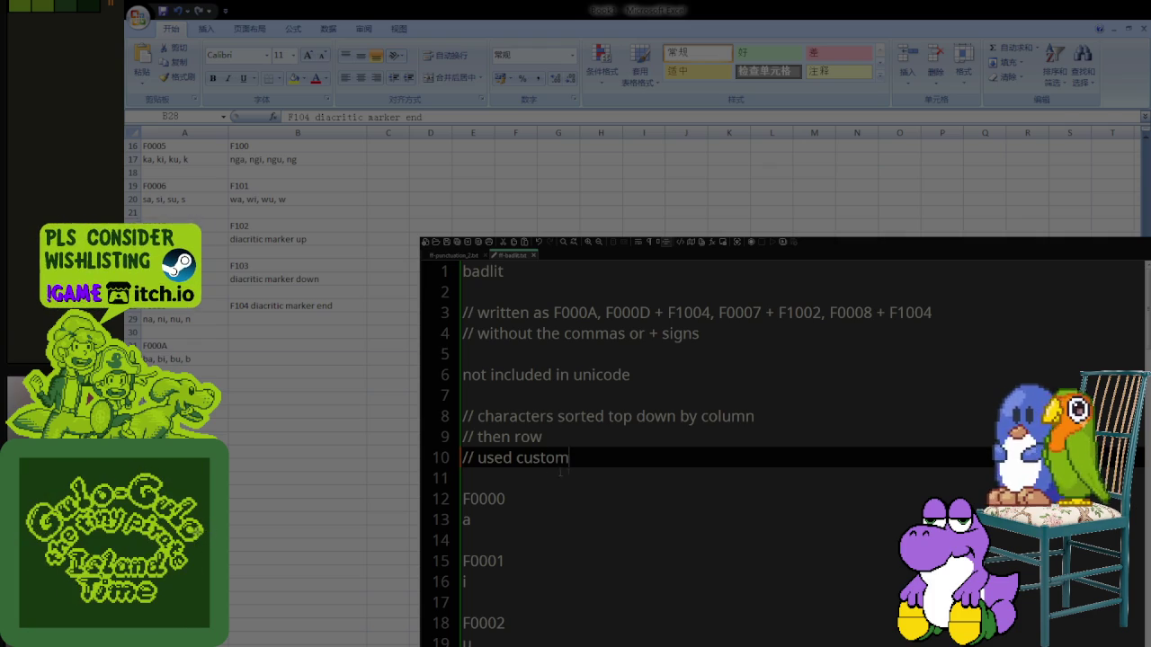
{"action": "left_click_drag", "start_coordinate": [582, 460], "coordinate": [469, 461]}
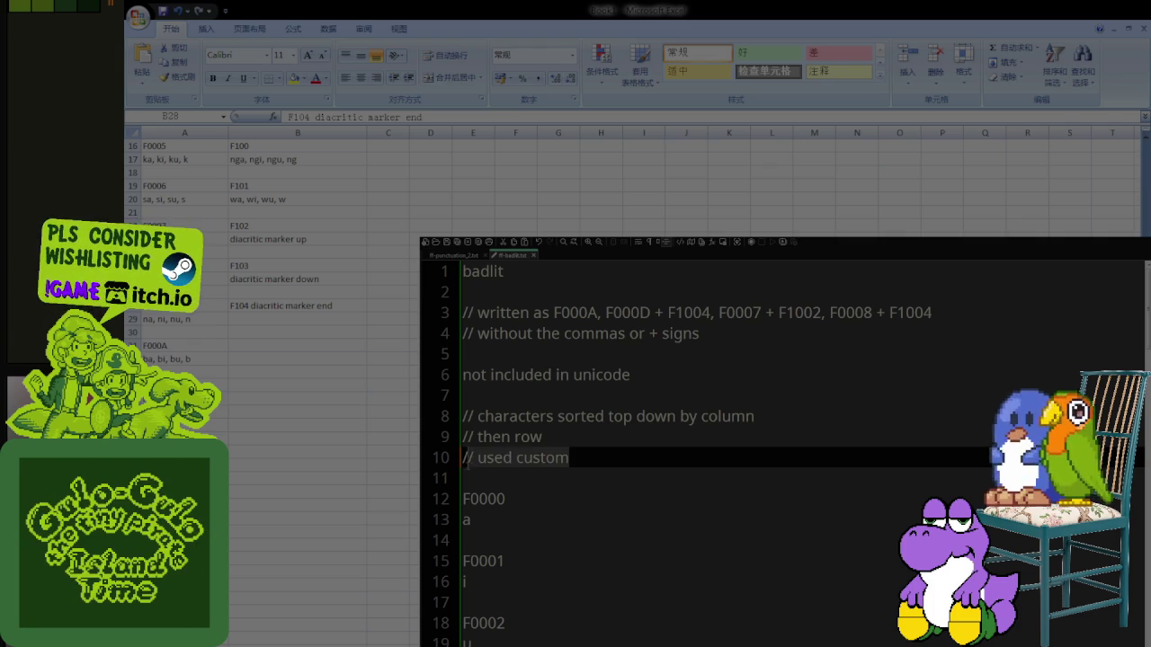
{"action": "key", "text": "BackSpace"}
Step: Comment out the unicode note on line 6 and add a 'used Supplementary Private Use Area-A' note below
{"action": "left_click", "coordinate": [636, 374]}
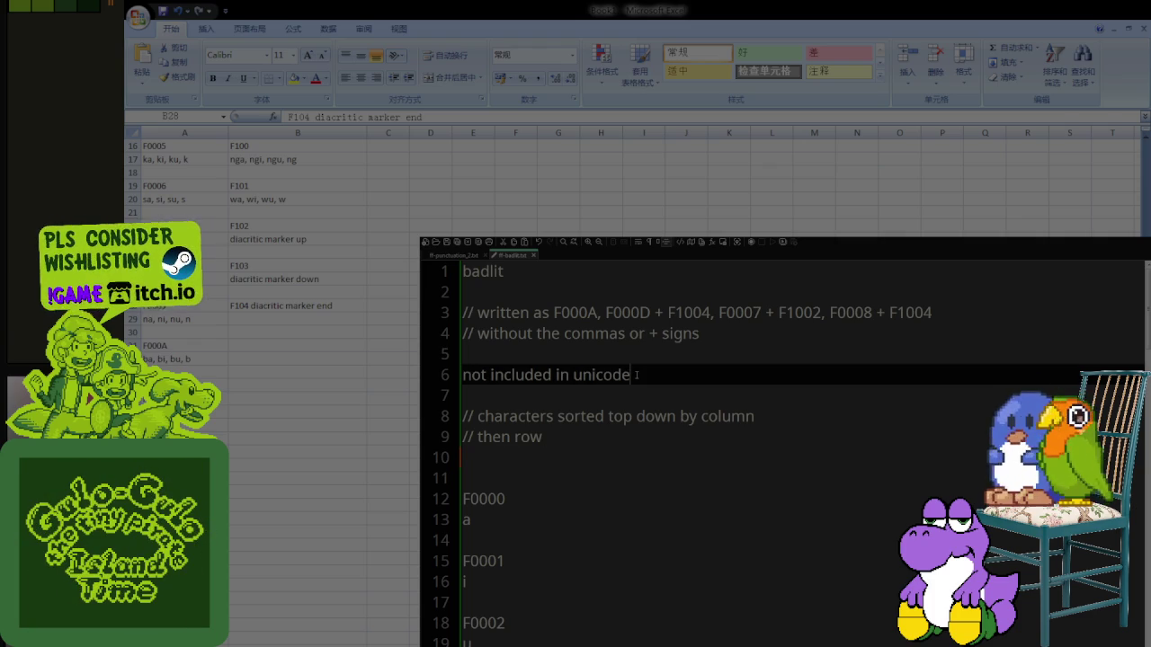
{"action": "key", "text": "Home"}
{"action": "type", "text": "//"}
{"action": "key", "text": "End"}
{"action": "key", "text": "Return"}
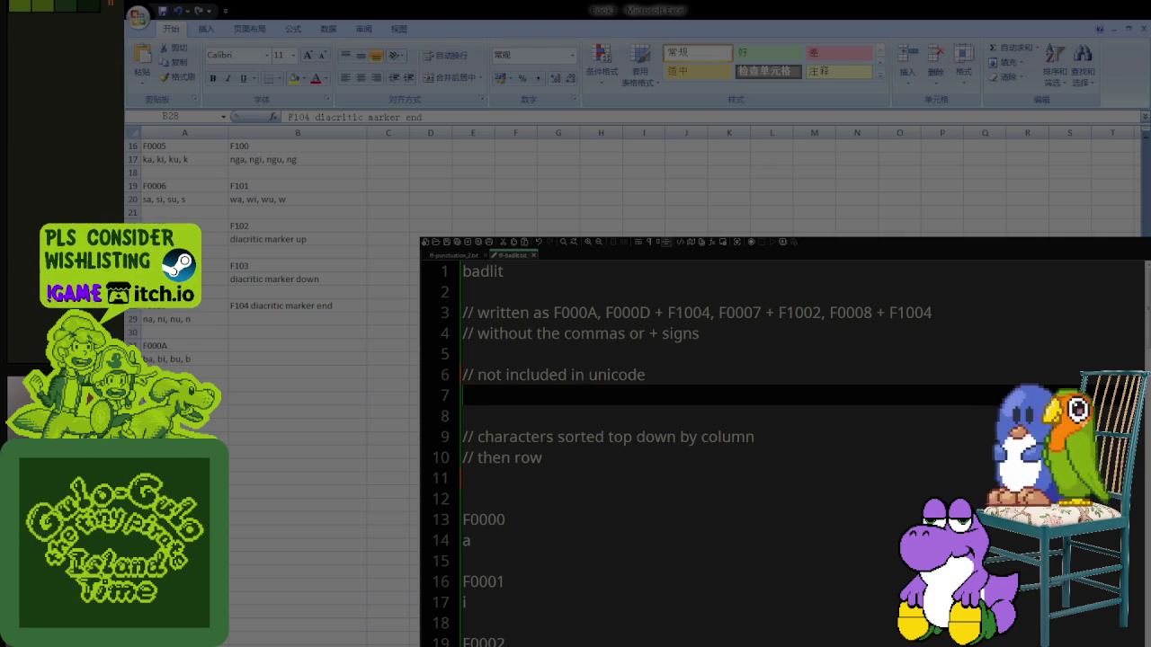
{"action": "type", "text": "used"}
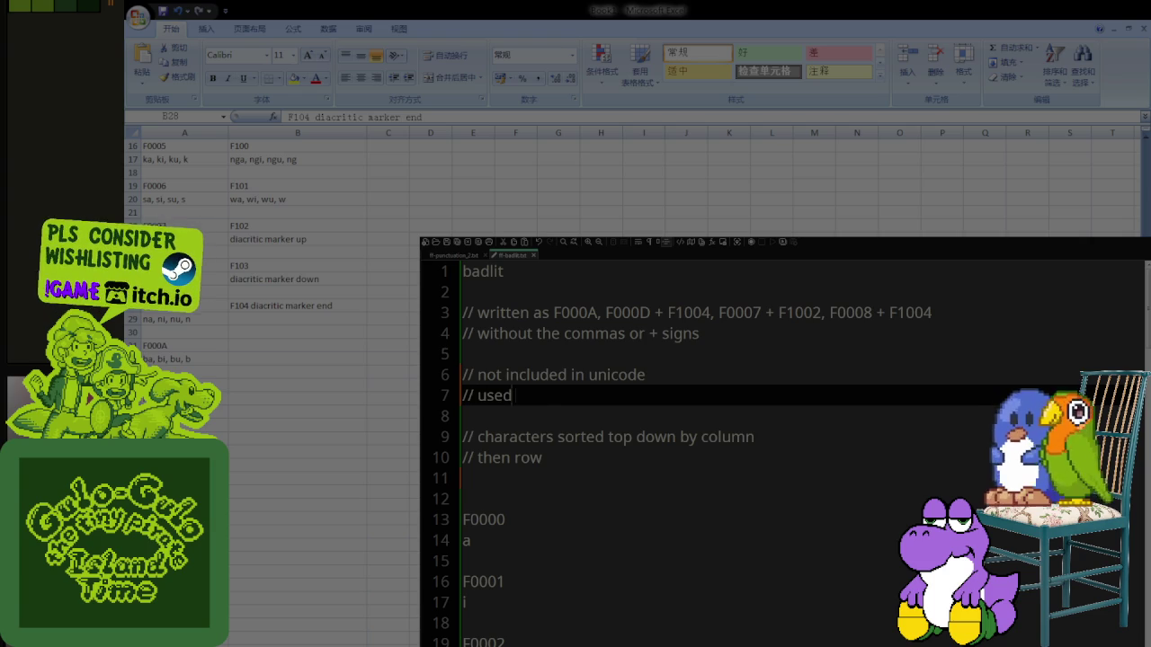
{"action": "type", "text": " Supplementary Private Use Area-A"}
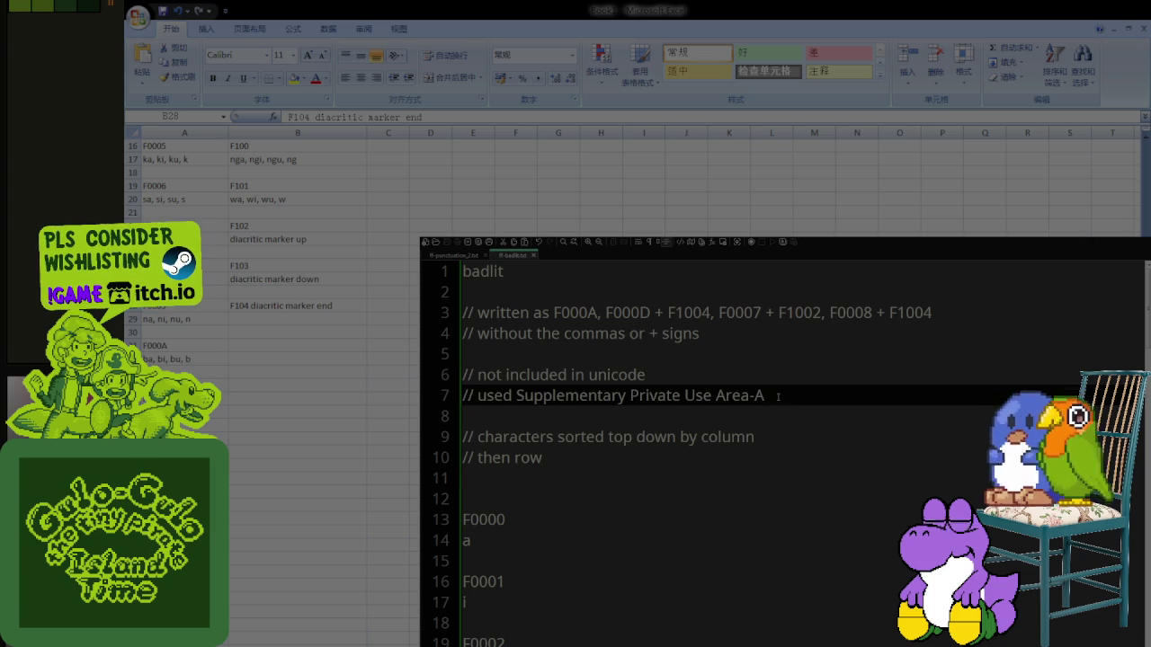
{"action": "type", "text": " of the unicode"}
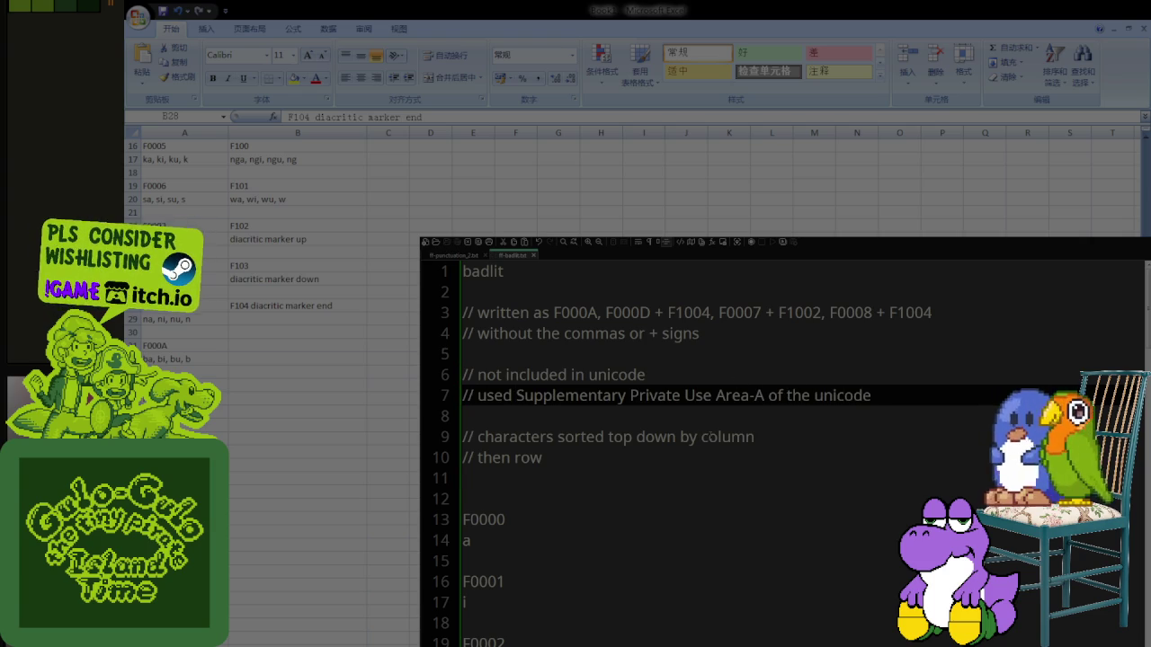
{"action": "scroll", "coordinate": [677, 465], "scroll_direction": "down", "scroll_amount": 5}
{"action": "scroll", "coordinate": [682, 460], "scroll_direction": "down", "scroll_amount": 5}
{"action": "scroll", "coordinate": [687, 456], "scroll_direction": "down", "scroll_amount": 11}
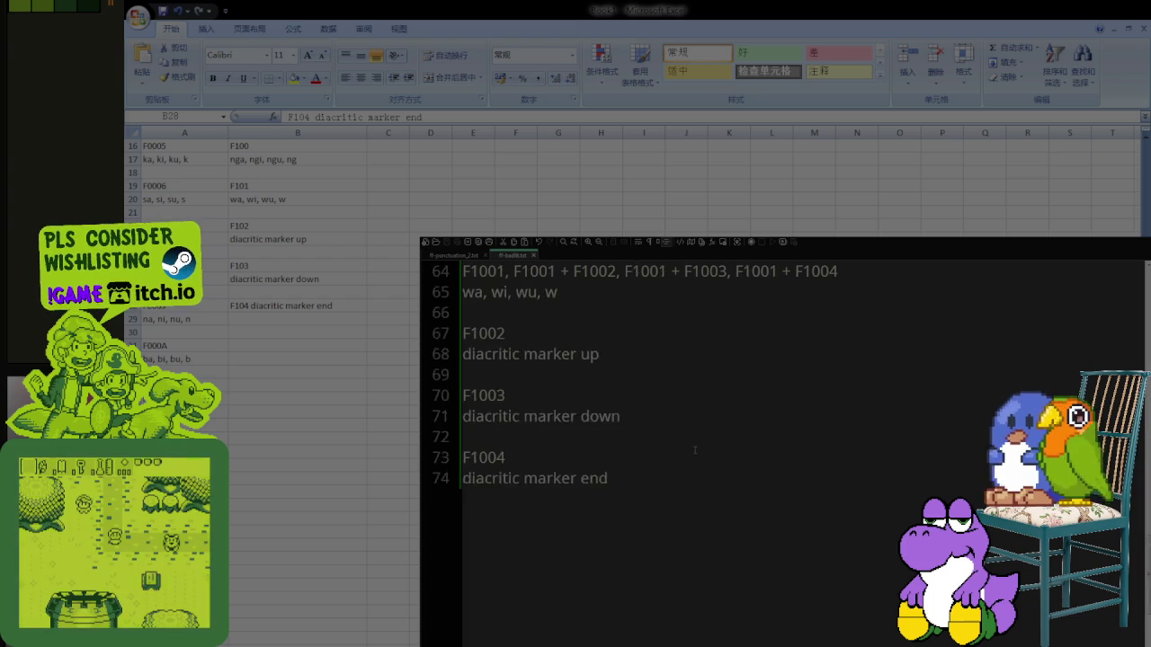
{"action": "scroll", "coordinate": [695, 450], "scroll_direction": "up", "scroll_amount": 4}
{"action": "scroll", "coordinate": [695, 449], "scroll_direction": "up", "scroll_amount": 6}
{"action": "scroll", "coordinate": [737, 436], "scroll_direction": "up", "scroll_amount": 11}
{"action": "scroll", "coordinate": [773, 427], "scroll_direction": "up", "scroll_amount": 1}
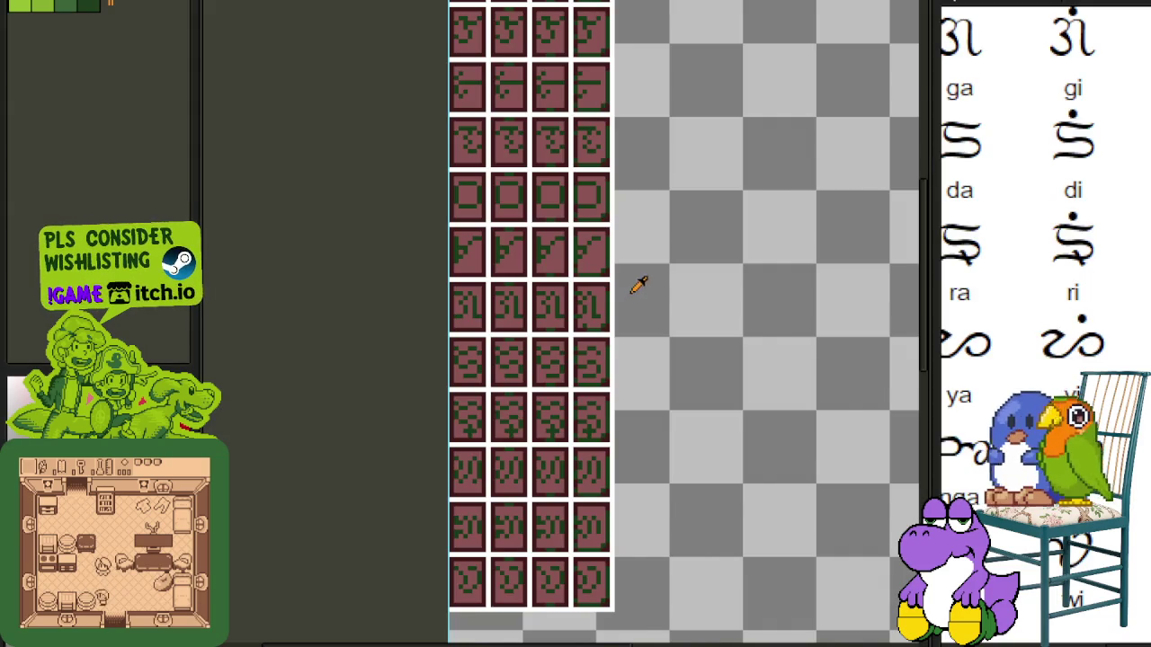
Step: Hide the Badlit layer in the timeline so only badlit_ready glyphs show
{"action": "scroll", "coordinate": [629, 297], "scroll_direction": "down", "scroll_amount": 3}
{"action": "scroll", "coordinate": [710, 131], "scroll_direction": "up", "scroll_amount": 2}
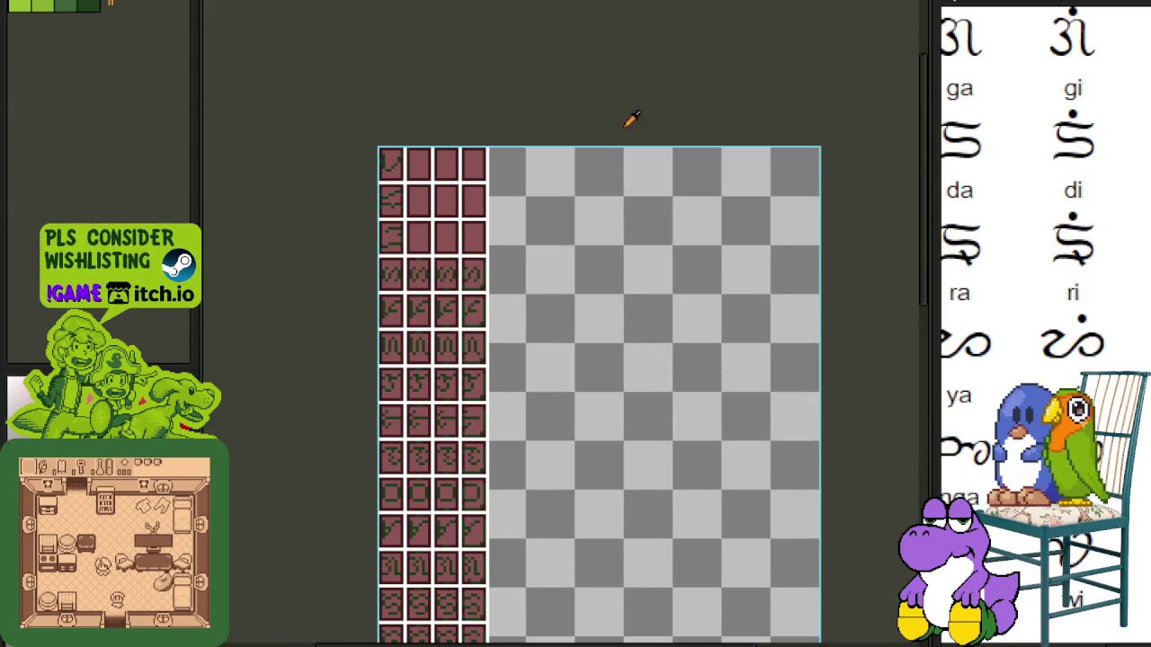
{"action": "key", "text": "Tab"}
{"action": "left_click", "coordinate": [268, 483]}
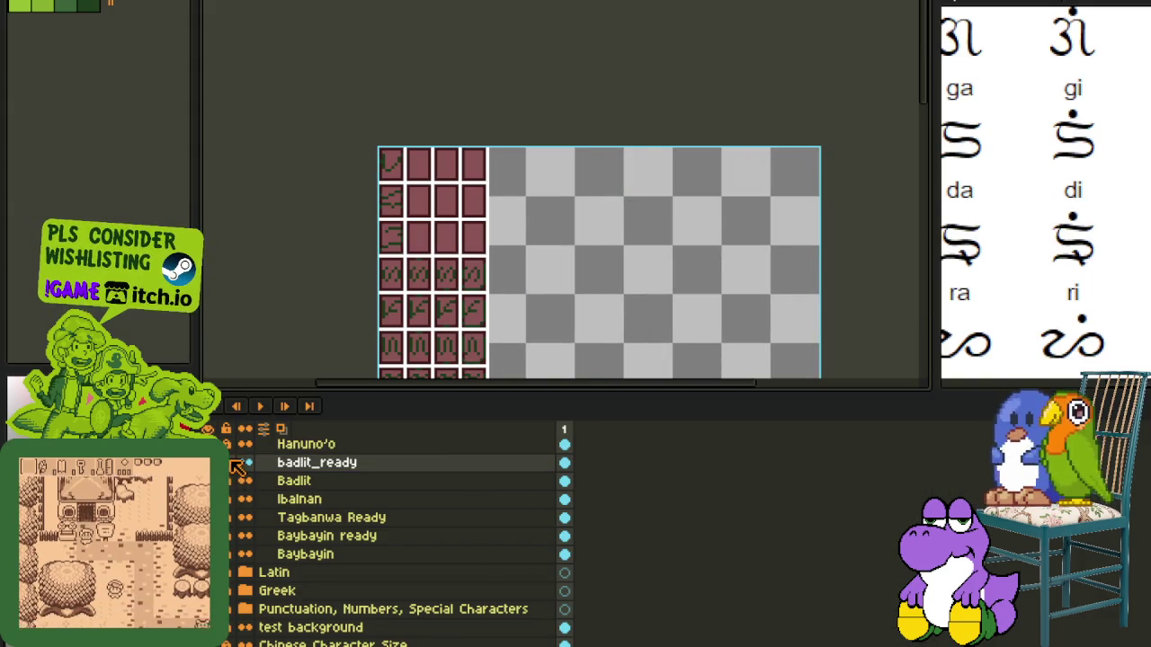
{"action": "key", "text": "Tab"}
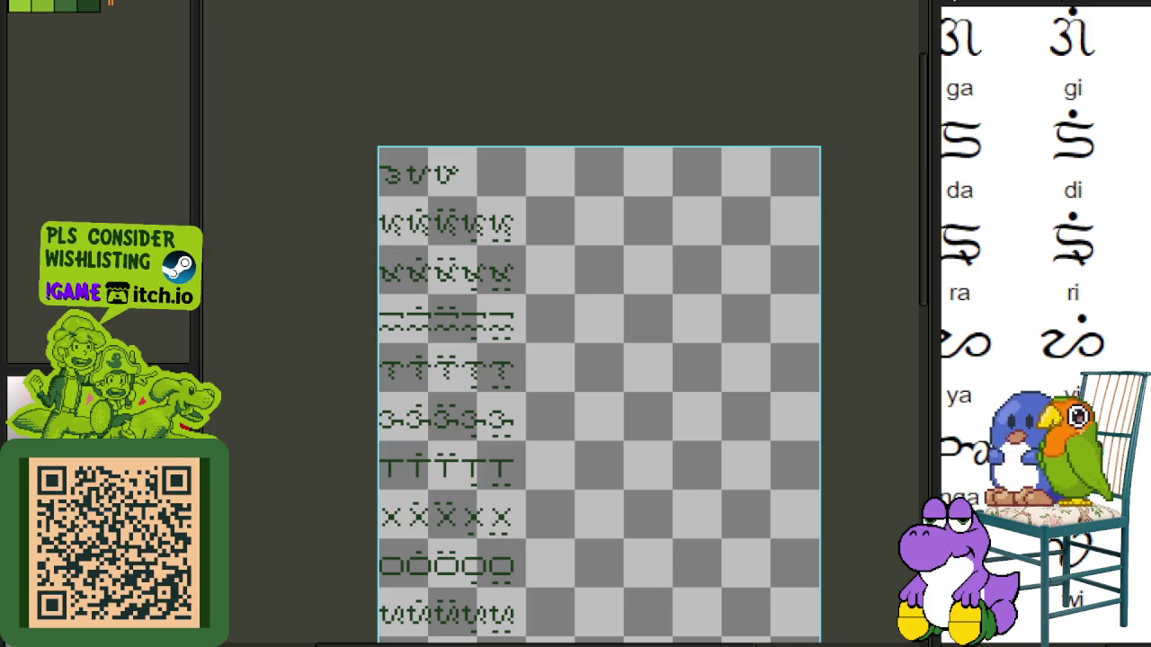
Step: Close the Sprite-0003 reference chart, discarding its unsaved changes
{"action": "scroll", "coordinate": [536, 377], "scroll_direction": "down", "scroll_amount": 3}
{"action": "scroll", "coordinate": [544, 373], "scroll_direction": "down", "scroll_amount": 3}
{"action": "scroll", "coordinate": [550, 383], "scroll_direction": "down", "scroll_amount": 1}
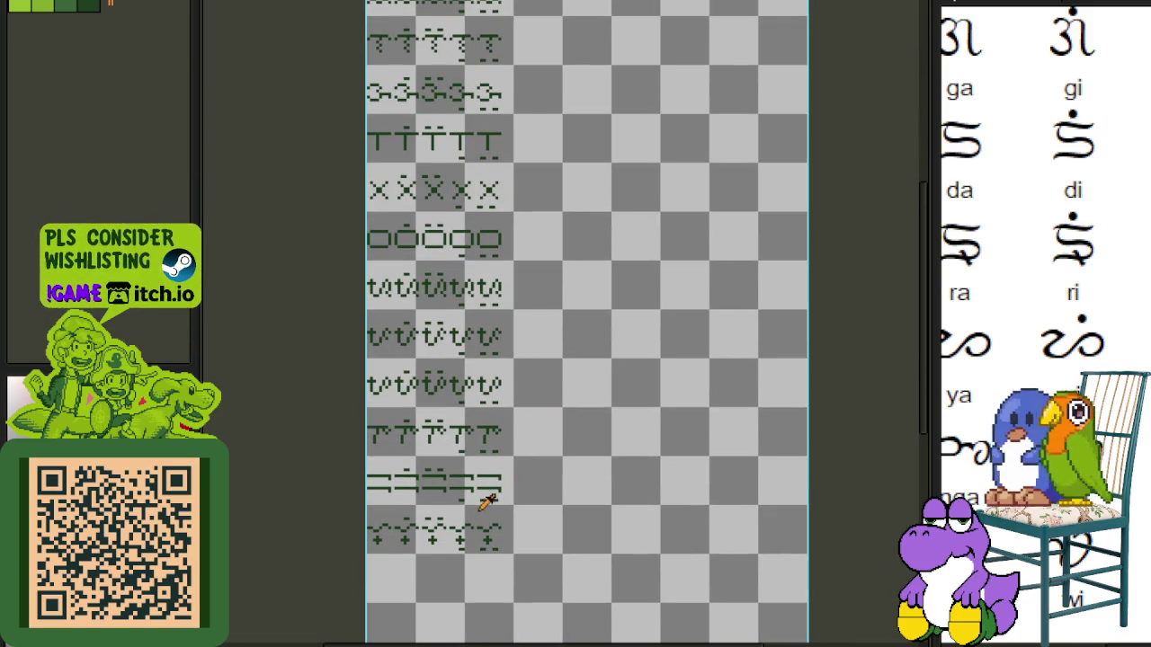
{"action": "scroll", "coordinate": [1117, 478], "scroll_direction": "down", "scroll_amount": 3}
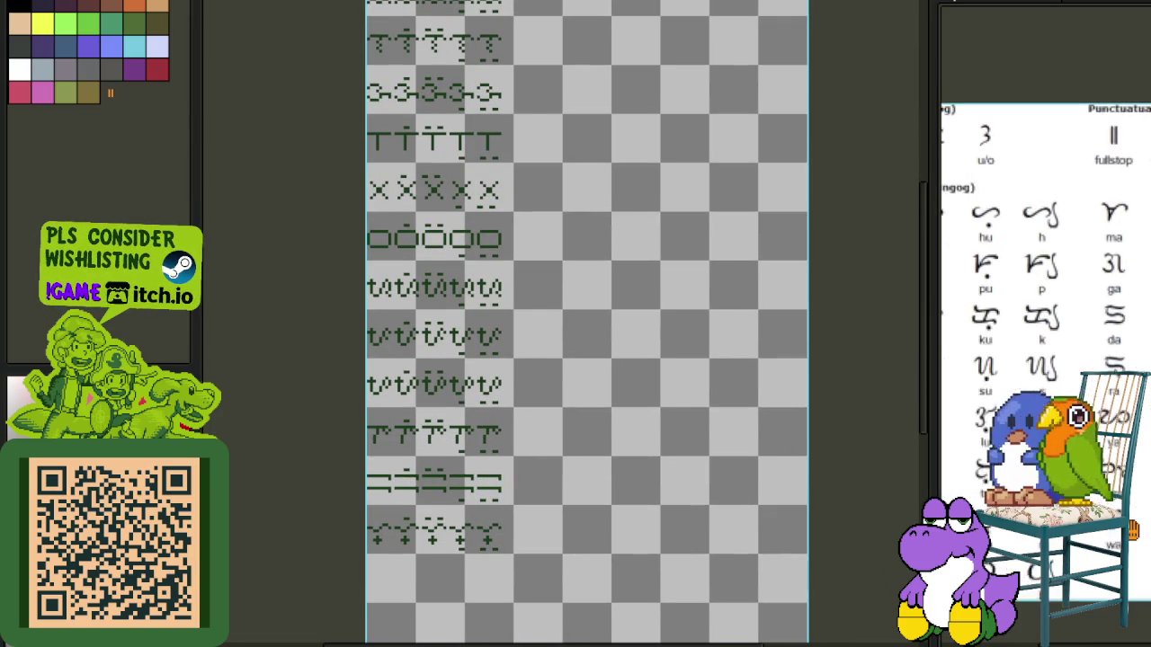
{"action": "scroll", "coordinate": [1043, 360], "scroll_direction": "down", "scroll_amount": 2}
{"action": "scroll", "coordinate": [990, 105], "scroll_direction": "up", "scroll_amount": 2}
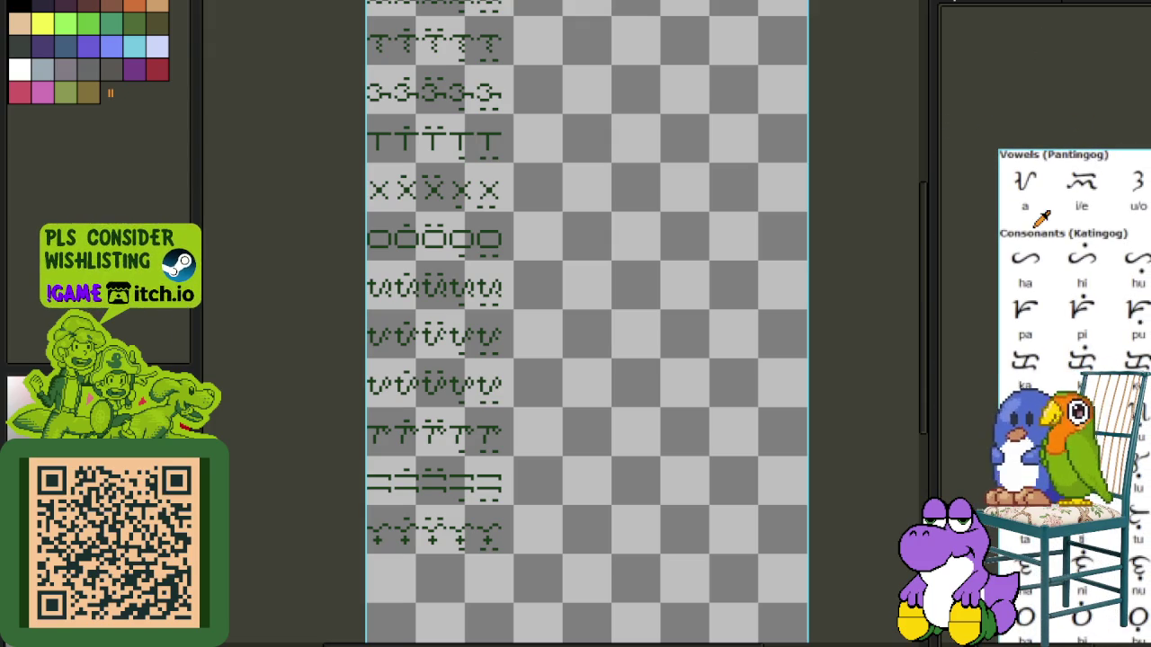
{"action": "scroll", "coordinate": [1087, 283], "scroll_direction": "down", "scroll_amount": 2}
{"action": "left_click", "coordinate": [1052, 7]}
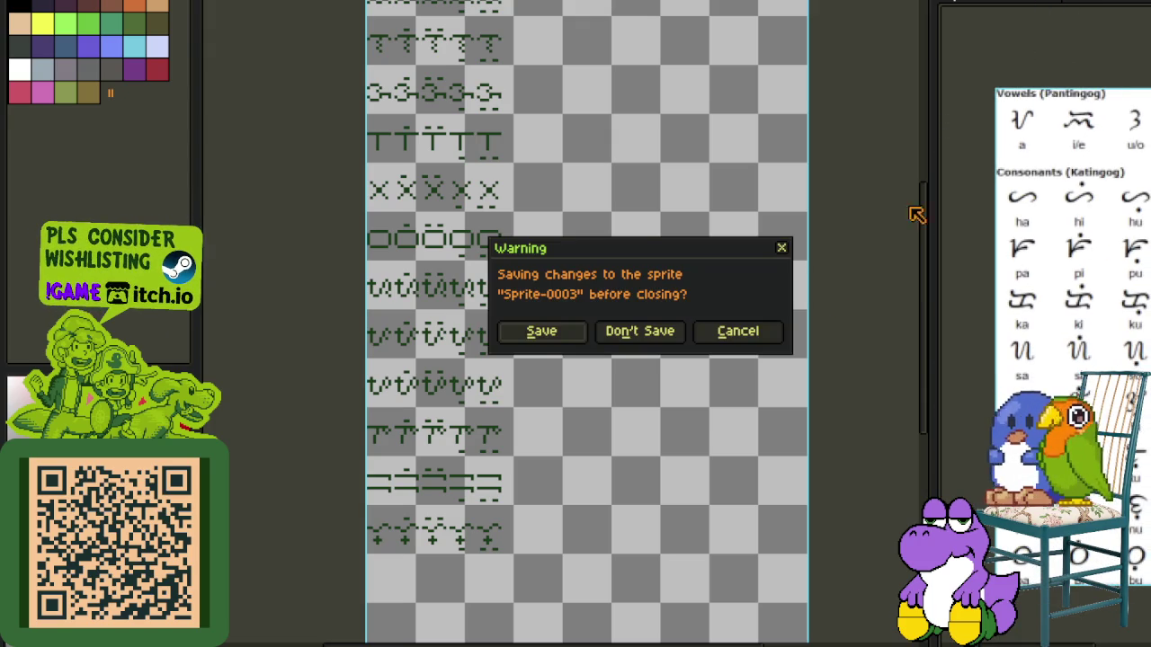
{"action": "left_click", "coordinate": [642, 333]}
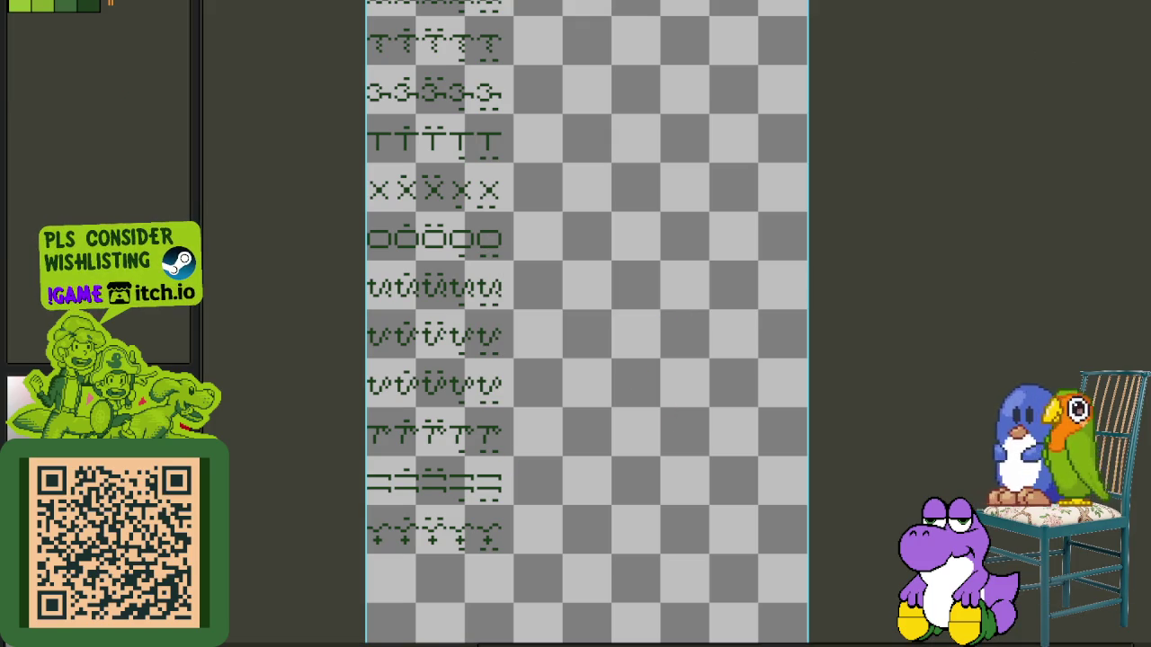